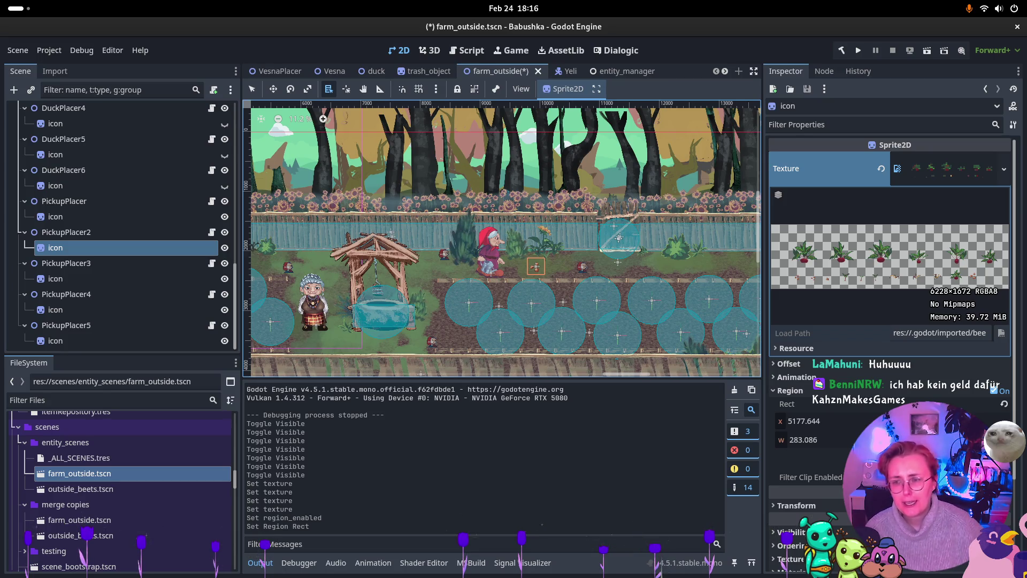
# Clear the Texture of PickupPlacer3's icon sprite so it shows <empty>.
pyautogui.click(107, 279)
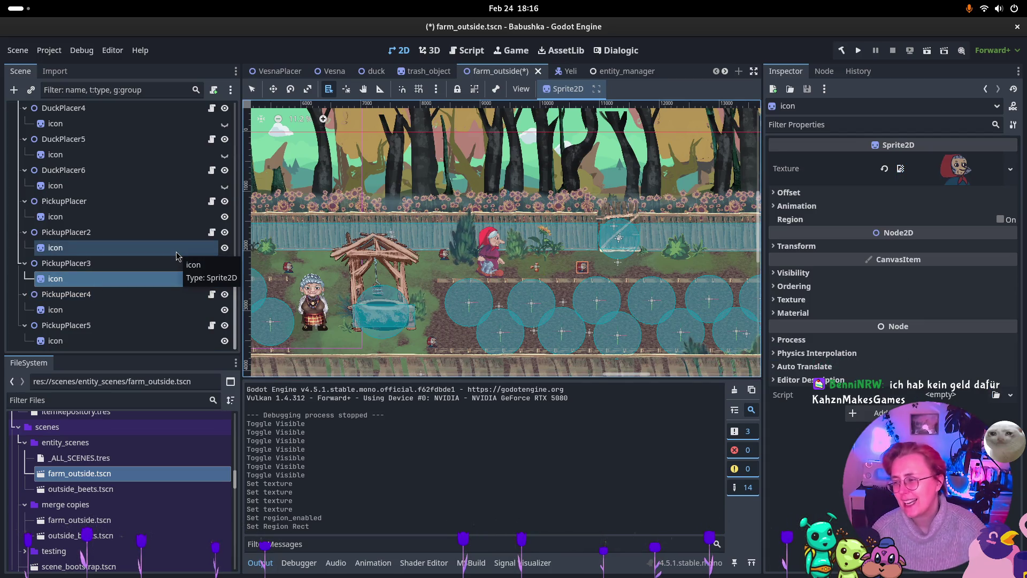
pyautogui.click(140, 267)
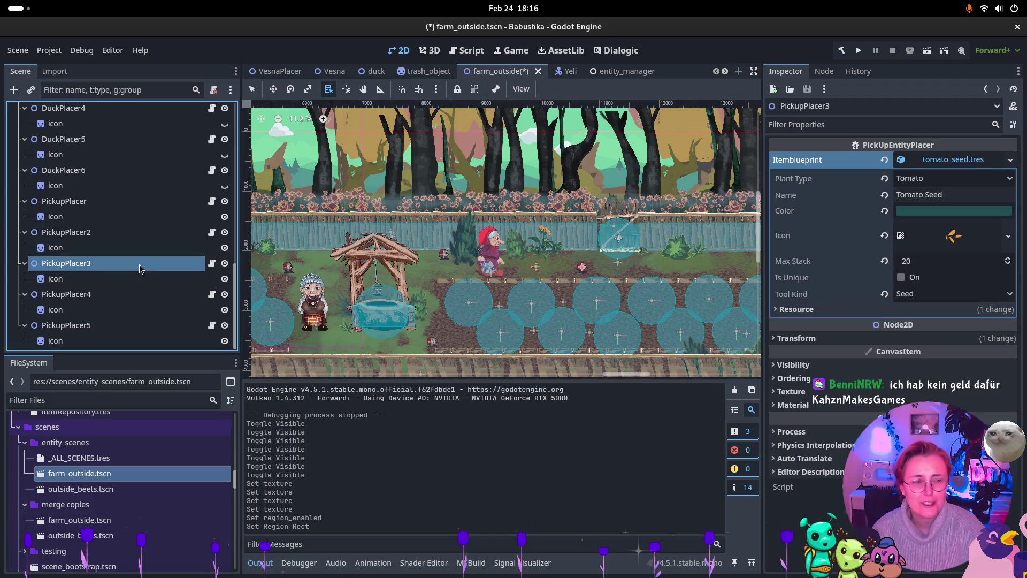
pyautogui.click(123, 278)
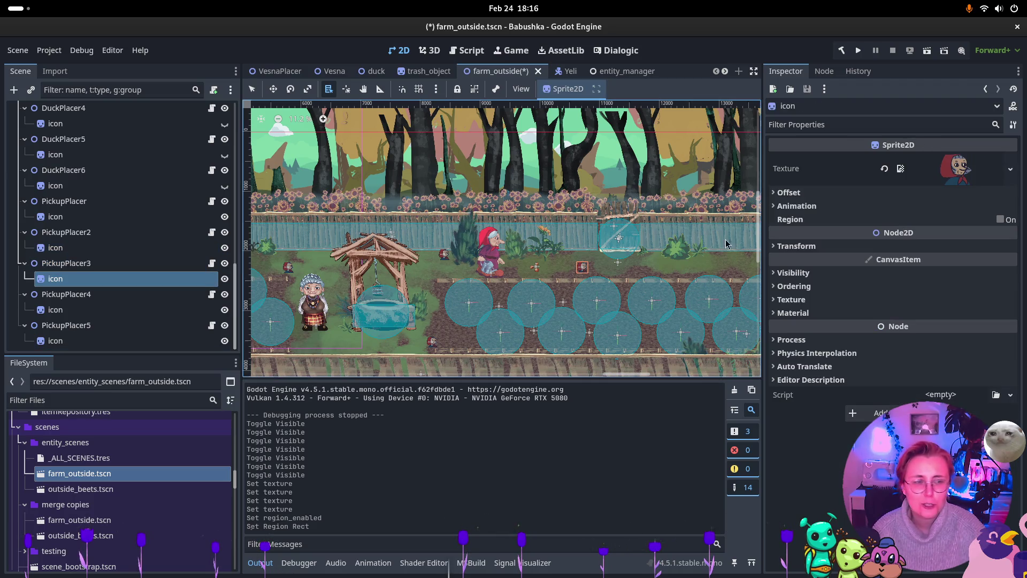
pyautogui.click(989, 166)
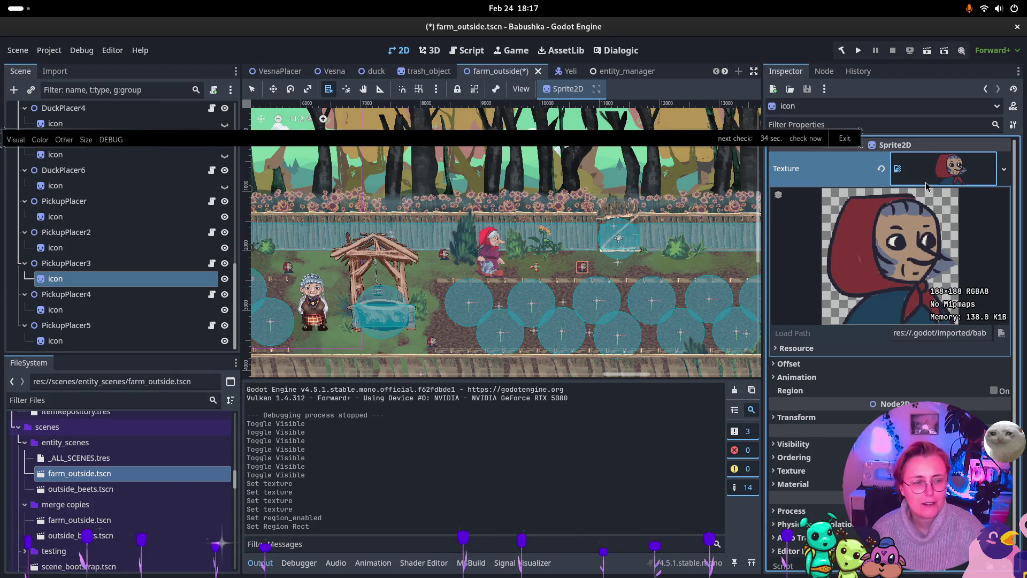
pyautogui.click(880, 169)
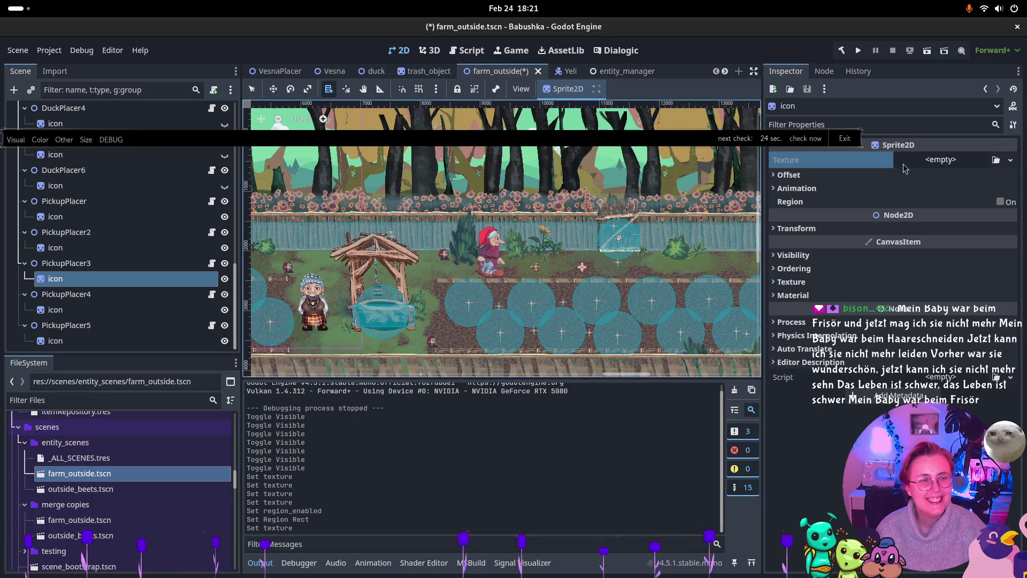
# Assign the icon-seed-tomato texture to PickupPlacer3's icon sprite via a 'tomat' search.
pyautogui.click(996, 159)
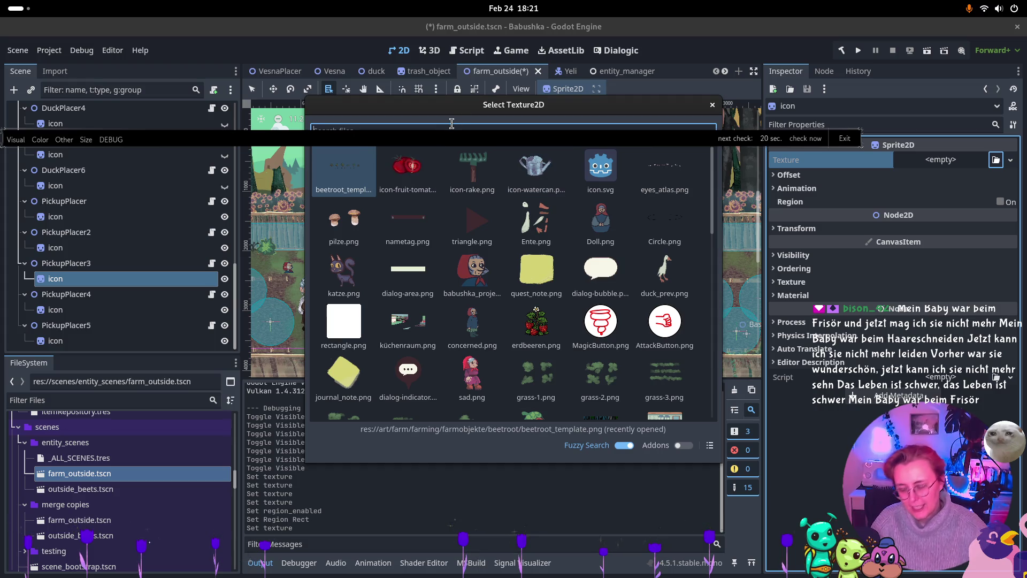
pyautogui.write('tomate')
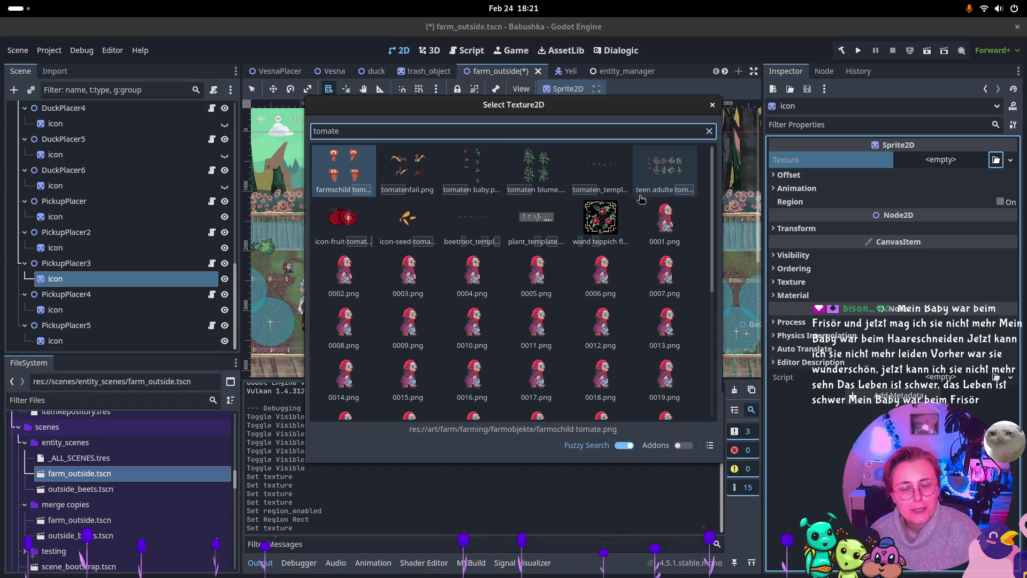
pyautogui.doubleClick(408, 217)
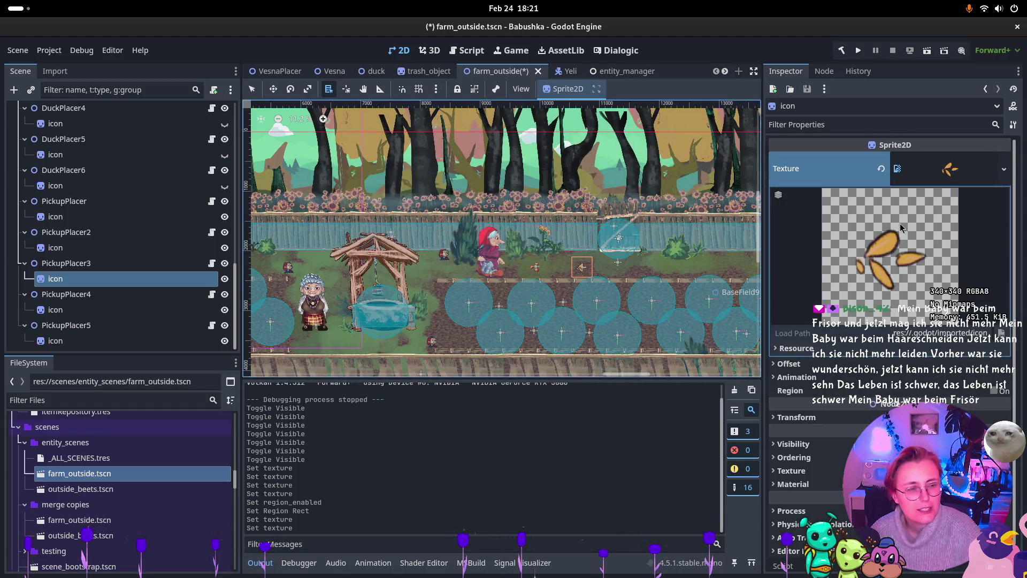
pyautogui.scroll(3, 577, 257)
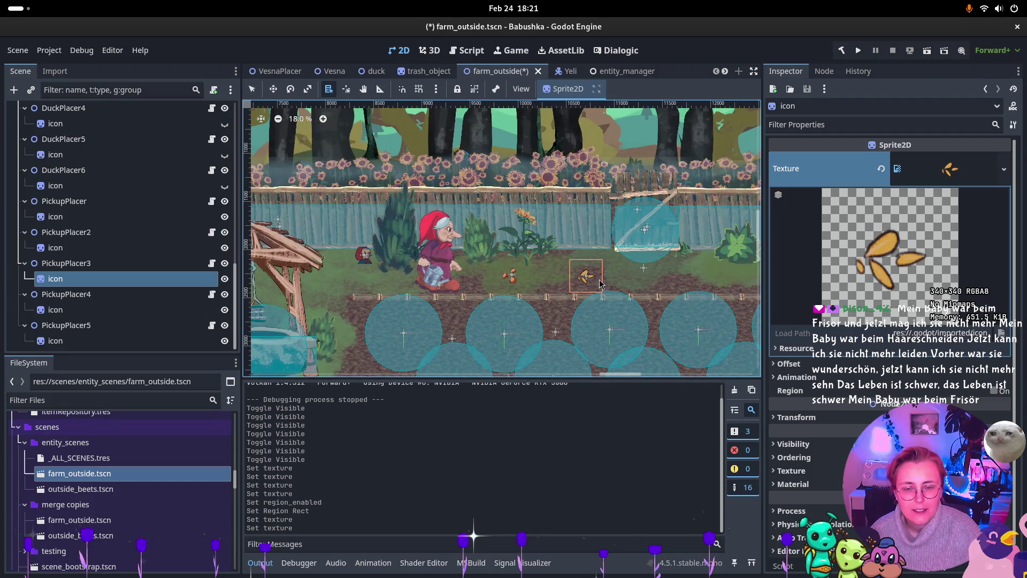
# Review PickupPlacer3's tomato_seed item settings, save farm_outside, and switch to entity_manager.
pyautogui.click(90, 262)
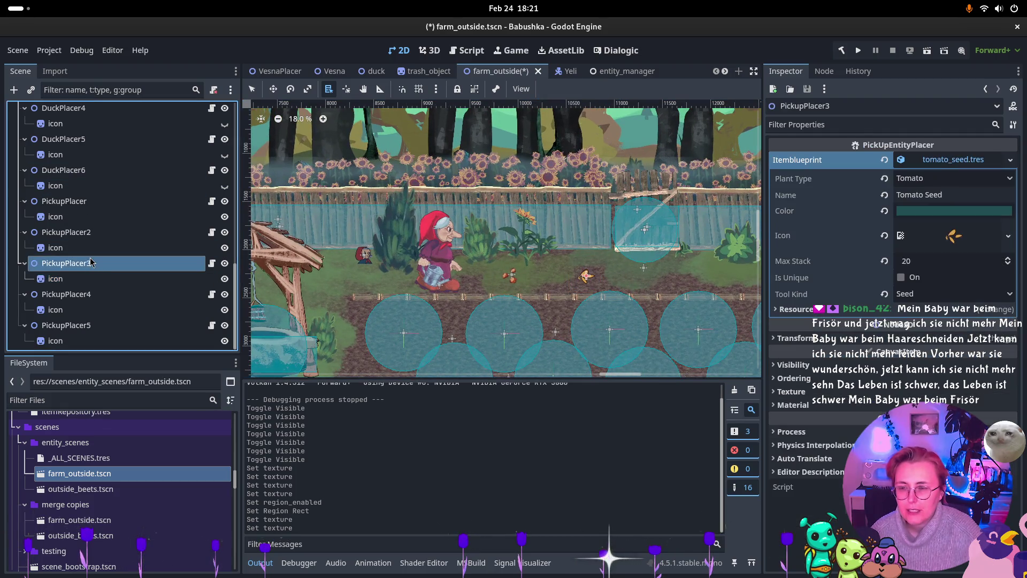
pyautogui.scroll(5, 90, 262)
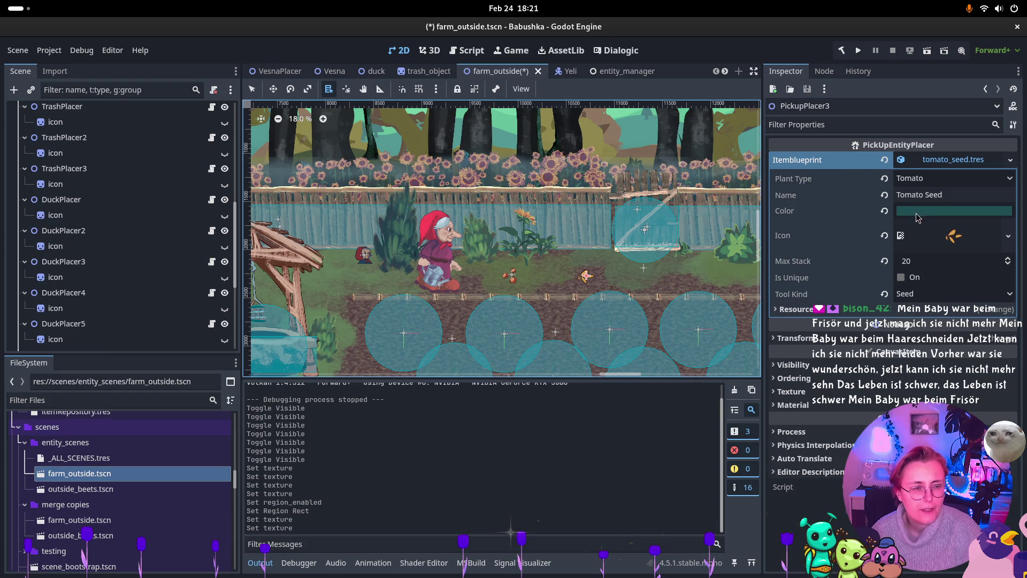
pyautogui.scroll(-4, 155, 241)
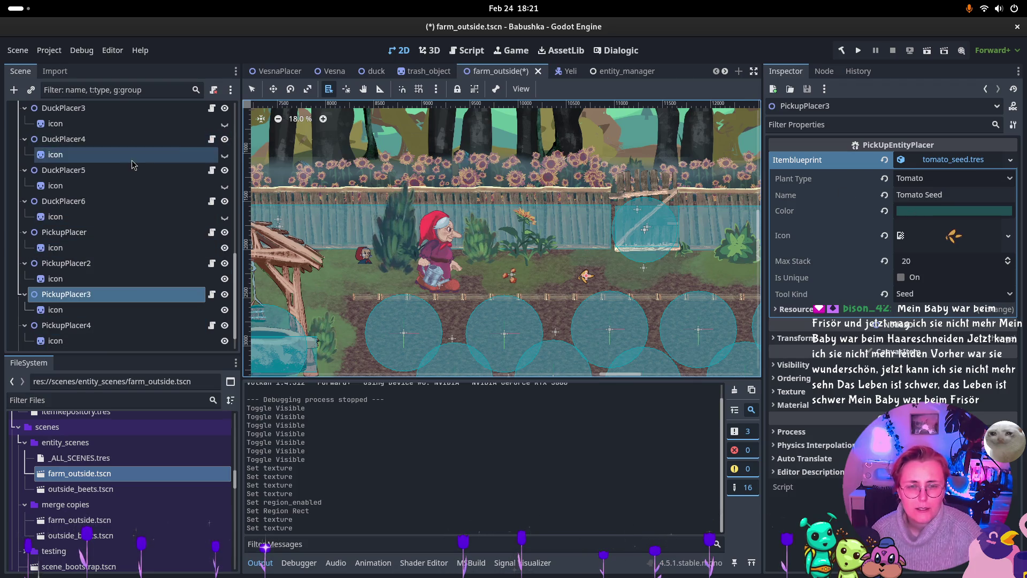
pyautogui.scroll(-1, 133, 164)
pyautogui.hotkey('ctrl', 's')
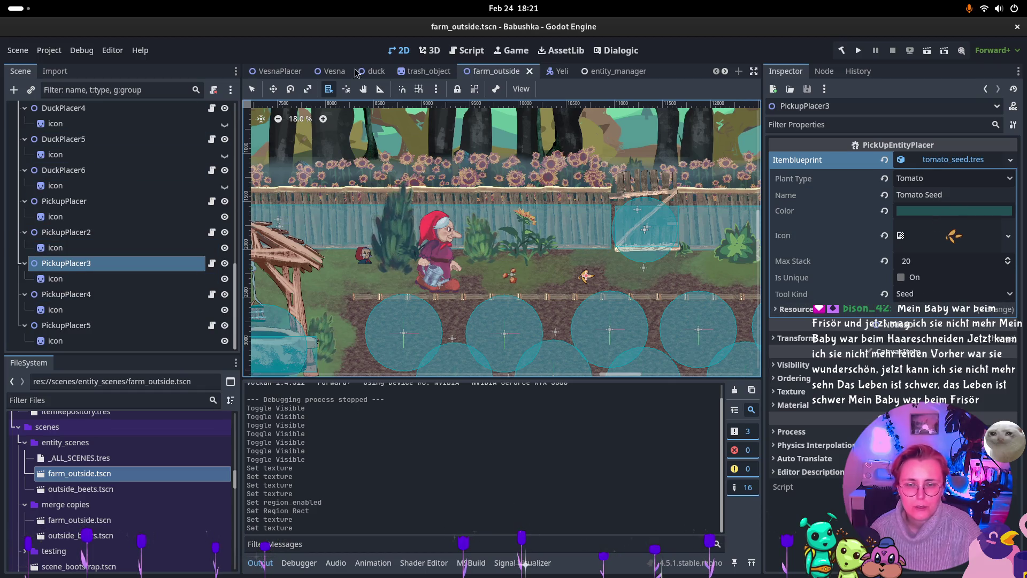
pyautogui.click(586, 71)
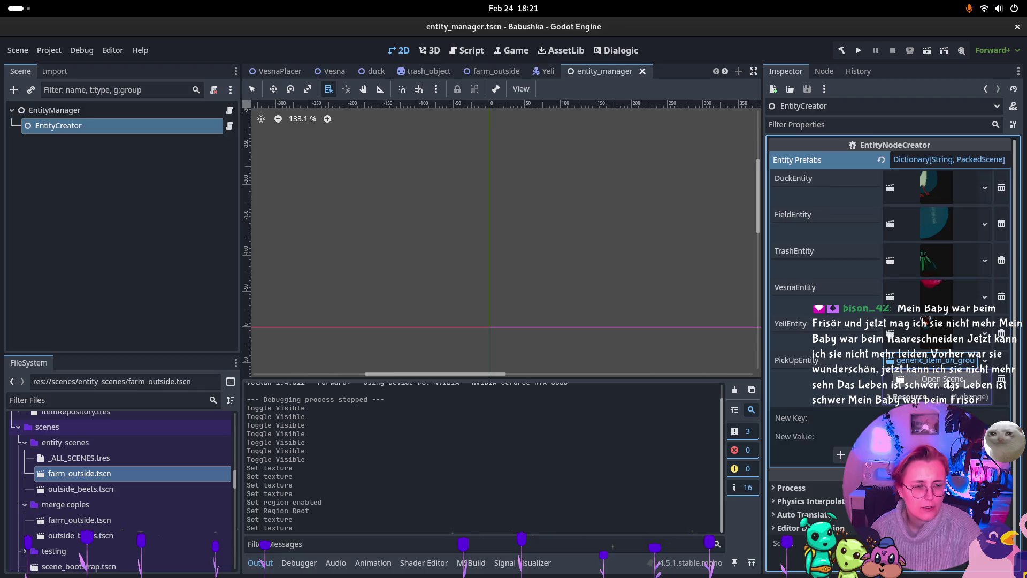
# Open the generic_item_on_ground_2d scene and set its root node's Z Index to 0.
pyautogui.click(930, 369)
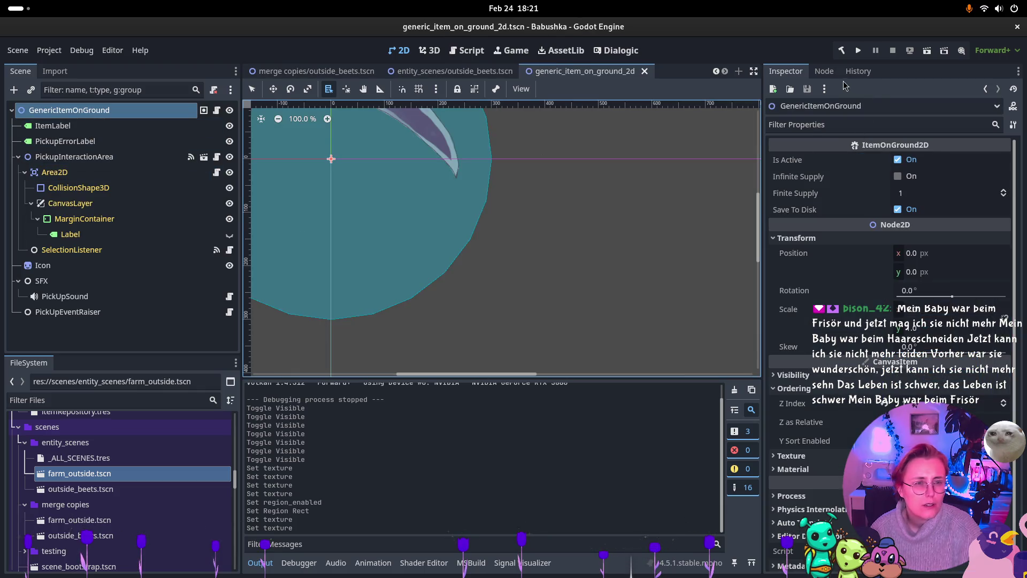
pyautogui.click(824, 71)
pyautogui.click(785, 71)
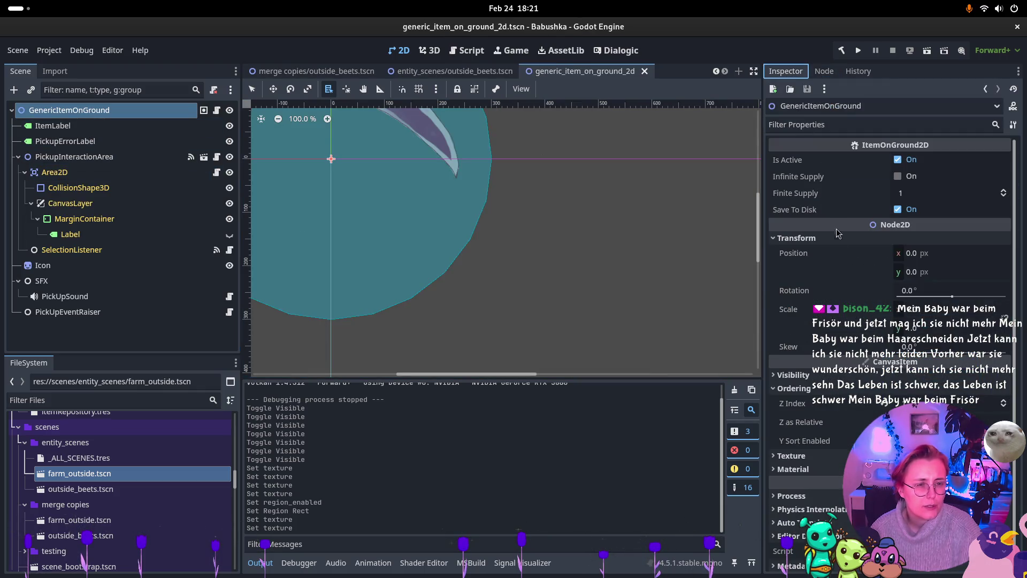
pyautogui.click(914, 402)
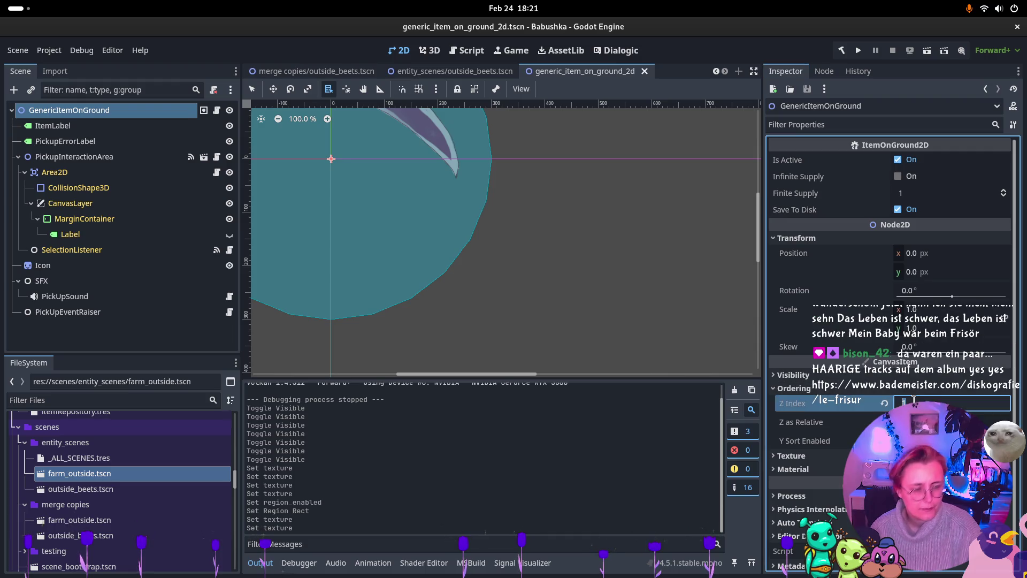
pyautogui.write('0')
pyautogui.press('Return')
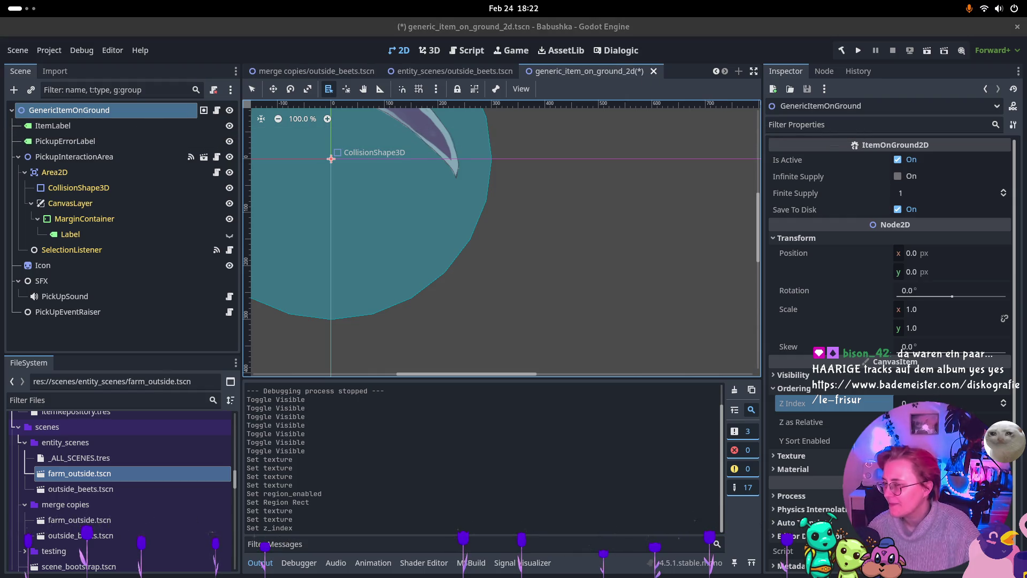
# Save the generic item scene and bring up the Activities window overview.
pyautogui.hotkey('ctrl', 's')
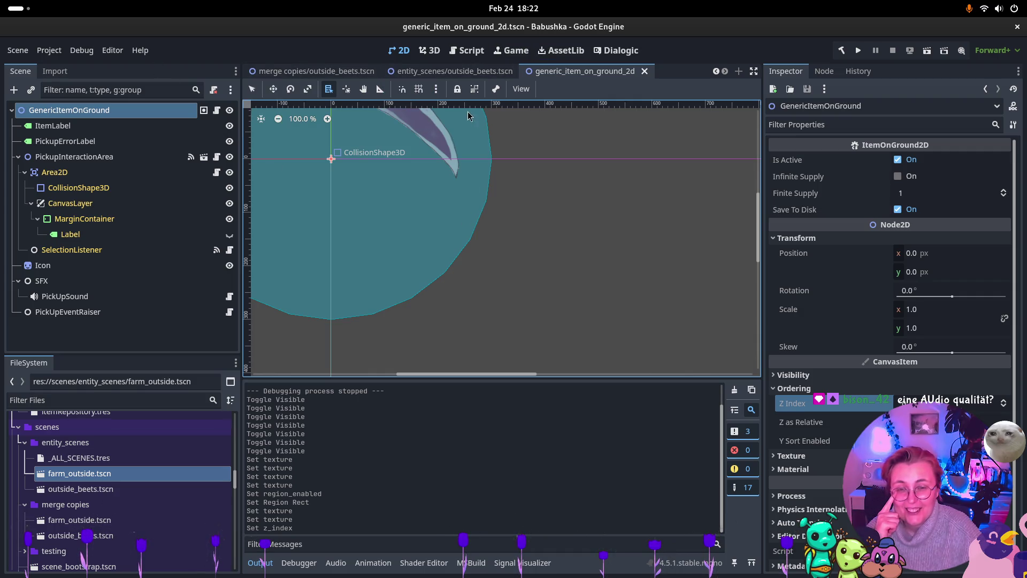
pyautogui.scroll(-3, 583, 223)
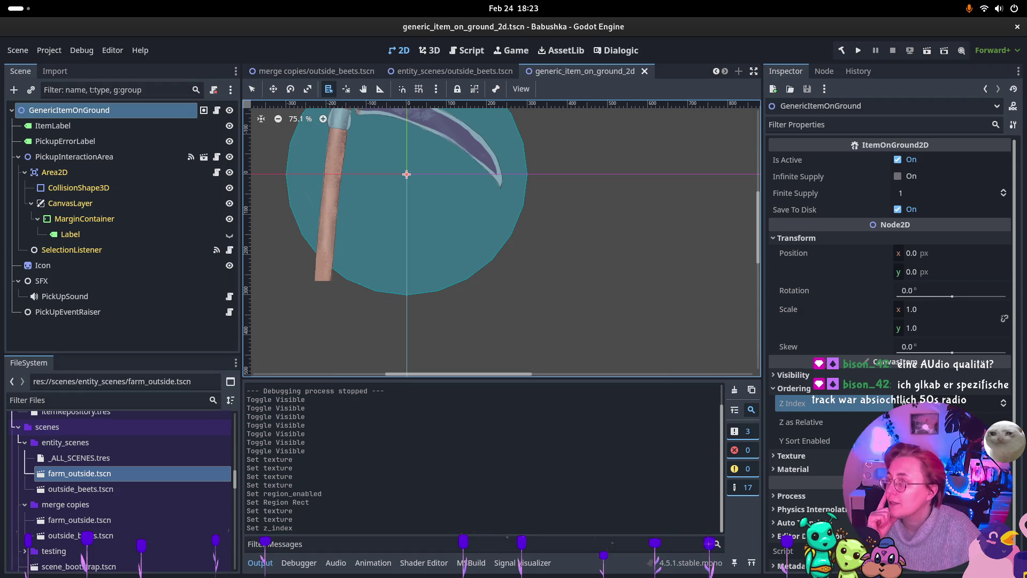
pyautogui.press('super')
pyautogui.press('super')
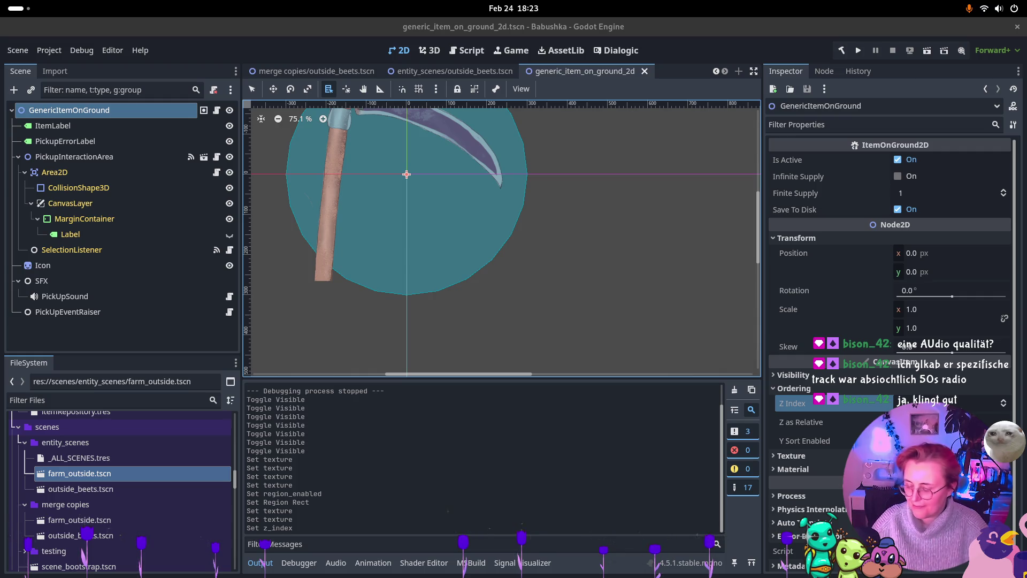
pyautogui.press('super')
pyautogui.press('super')
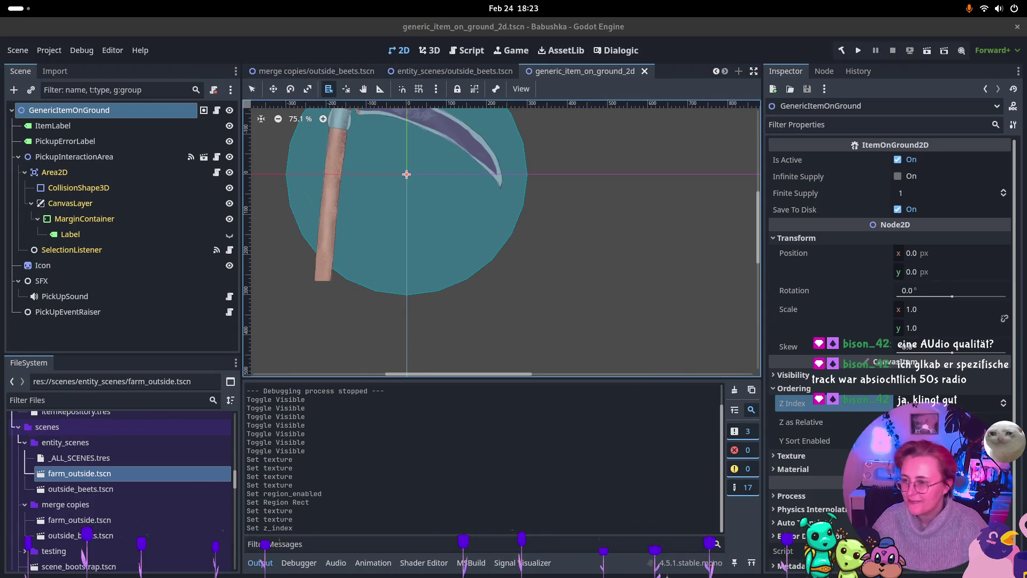
pyautogui.press('super')
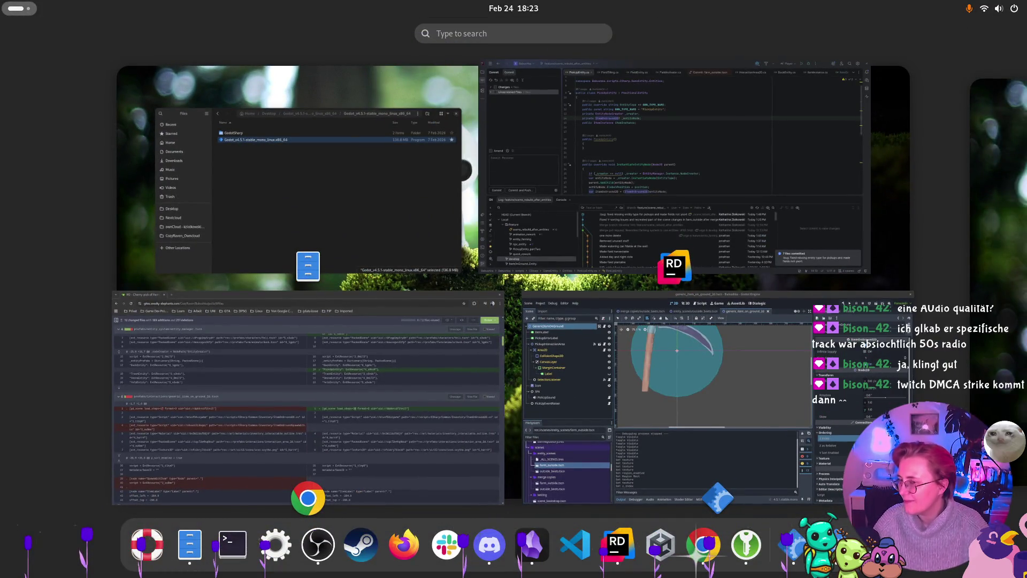
# Close the Activities overview, reopen it once, and close it again to return to Godot.
pyautogui.press('super')
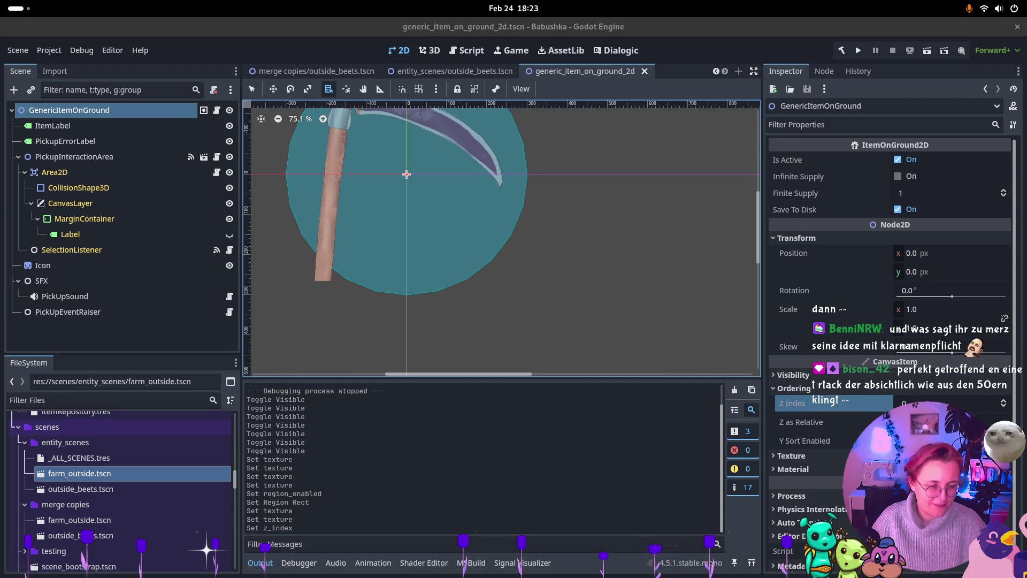
pyautogui.press('super')
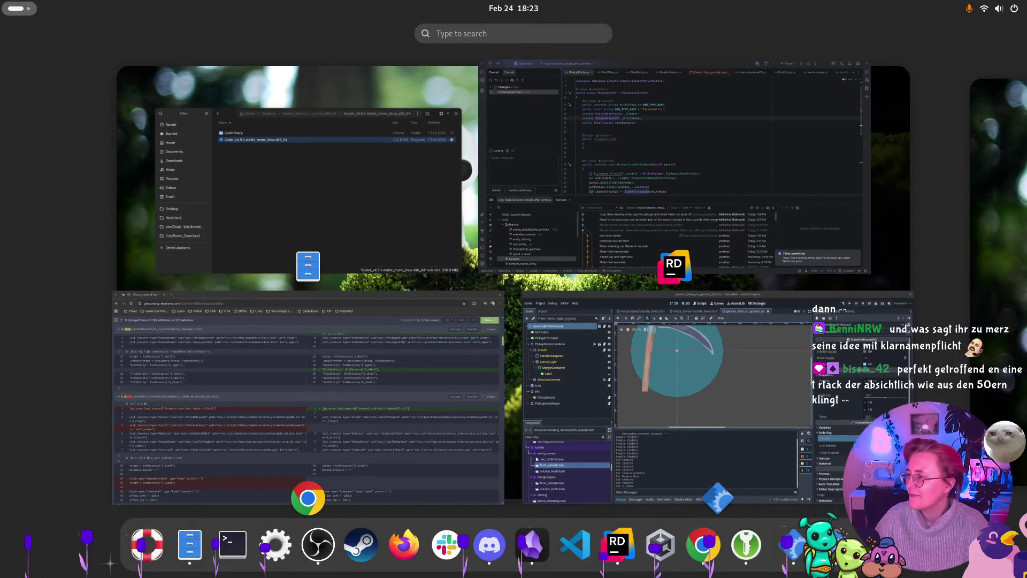
pyautogui.press('super')
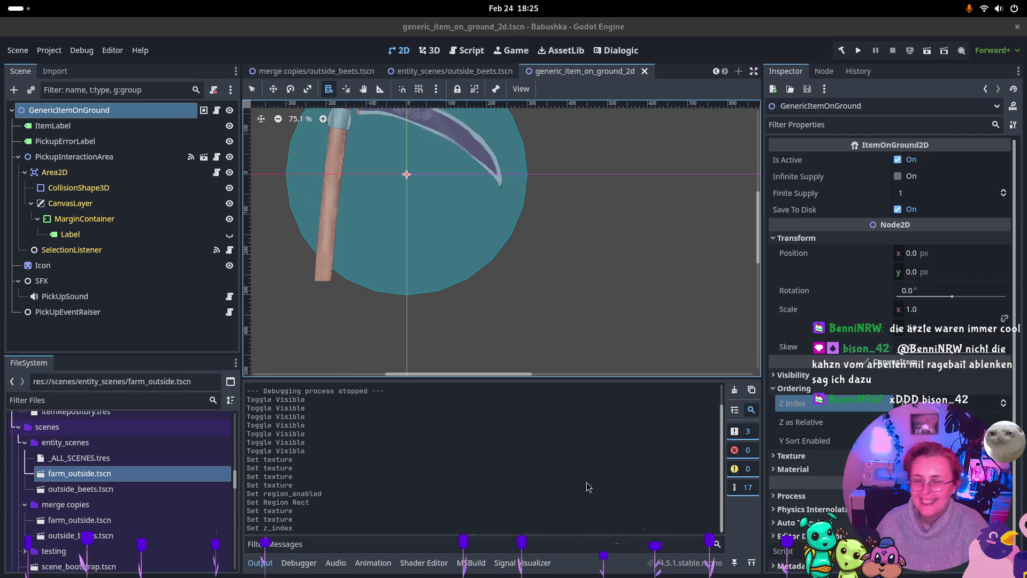
pyautogui.scroll(-1, 468, 238)
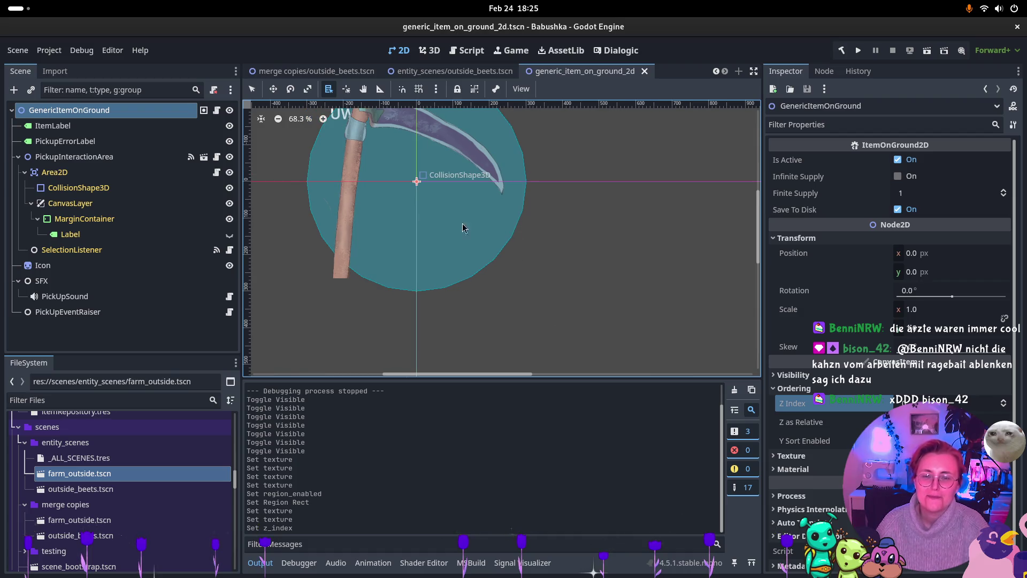
# Switch from the scythe item scene to the farm_outside tab and run it.
pyautogui.moveTo(553, 270); pyautogui.dragTo(563, 339)
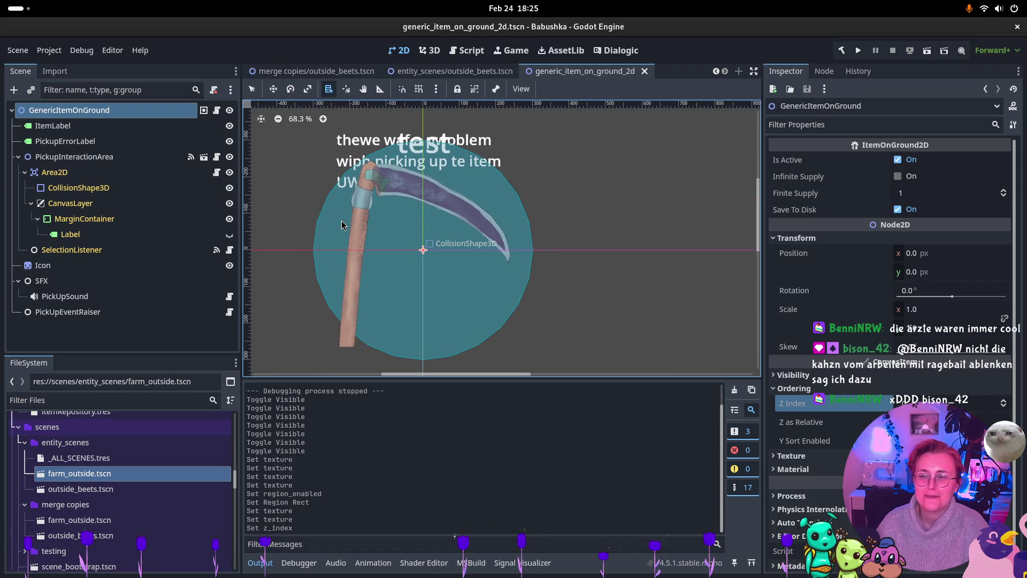
pyautogui.scroll(3, 318, 76)
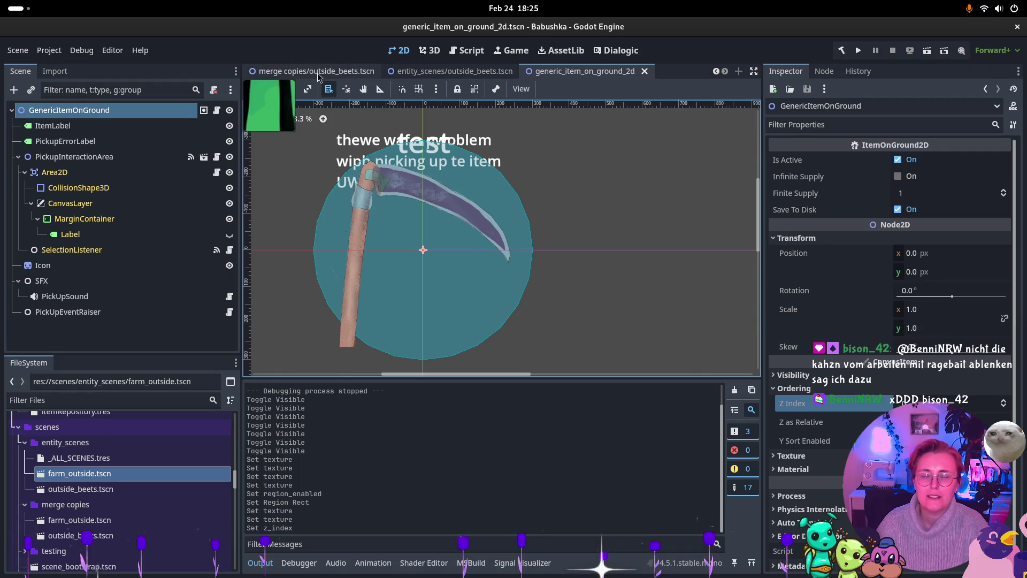
pyautogui.scroll(4, 372, 77)
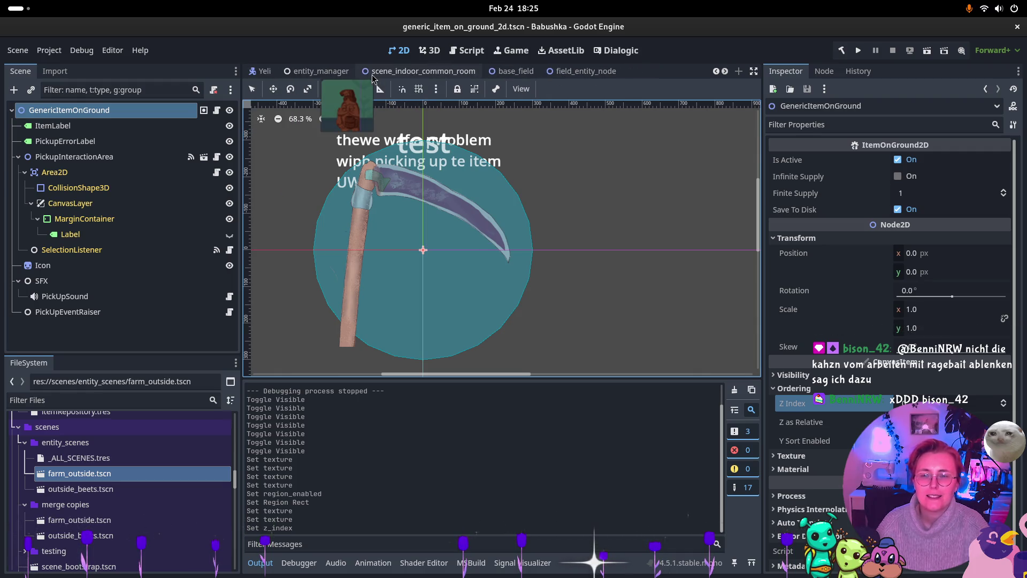
pyautogui.click(373, 76)
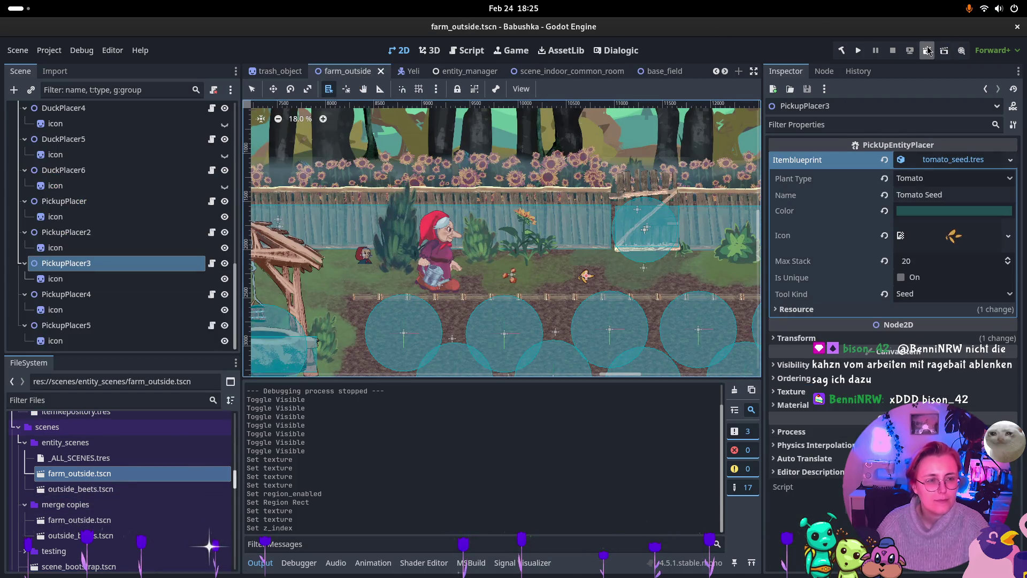
pyautogui.click(927, 50)
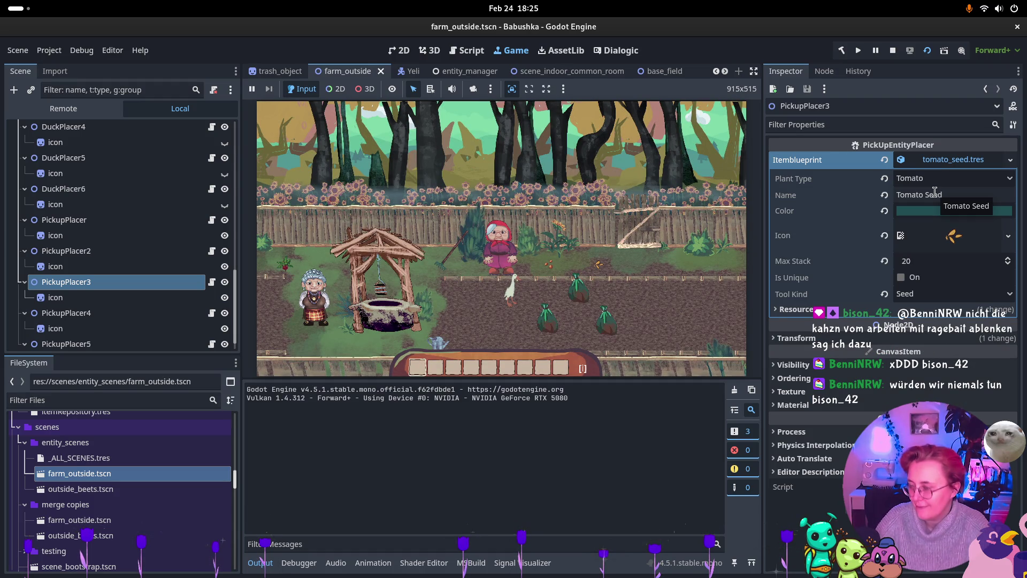
# Walk grandma right and up in the game, show the Errors list, then switch to Rider.
pyautogui.click(615, 248)
pyautogui.press('d')
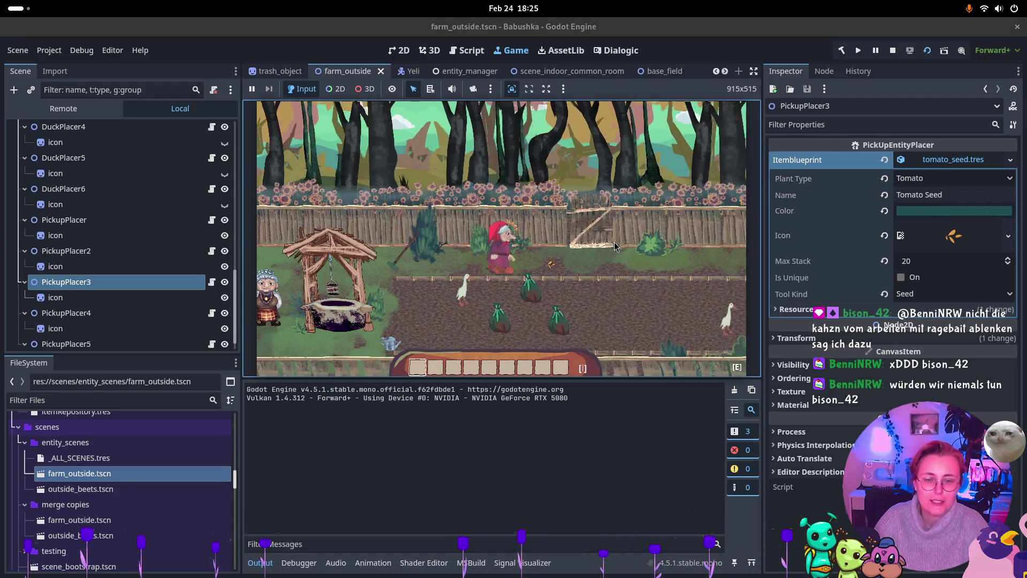
pyautogui.press('w')
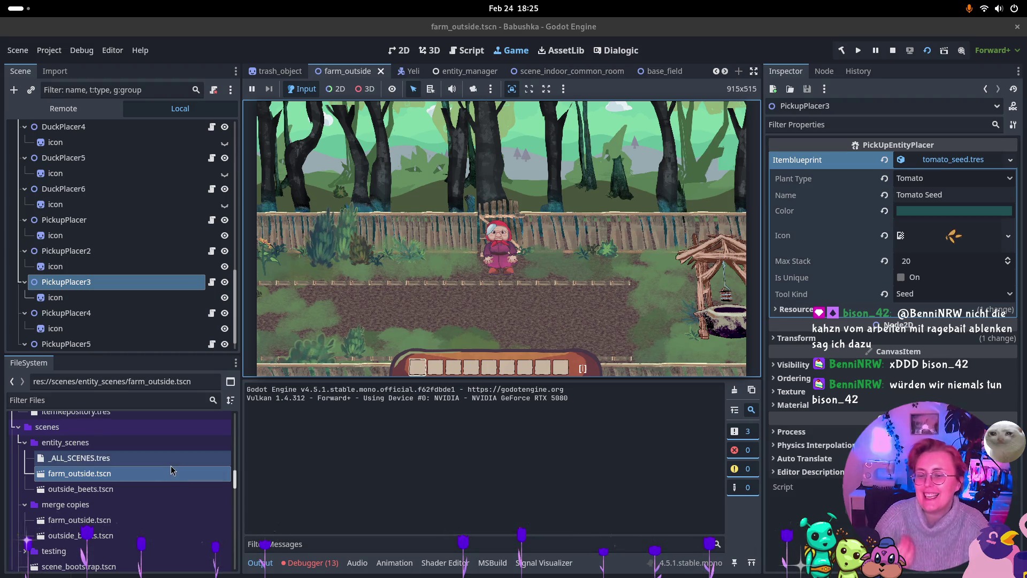
pyautogui.click(311, 563)
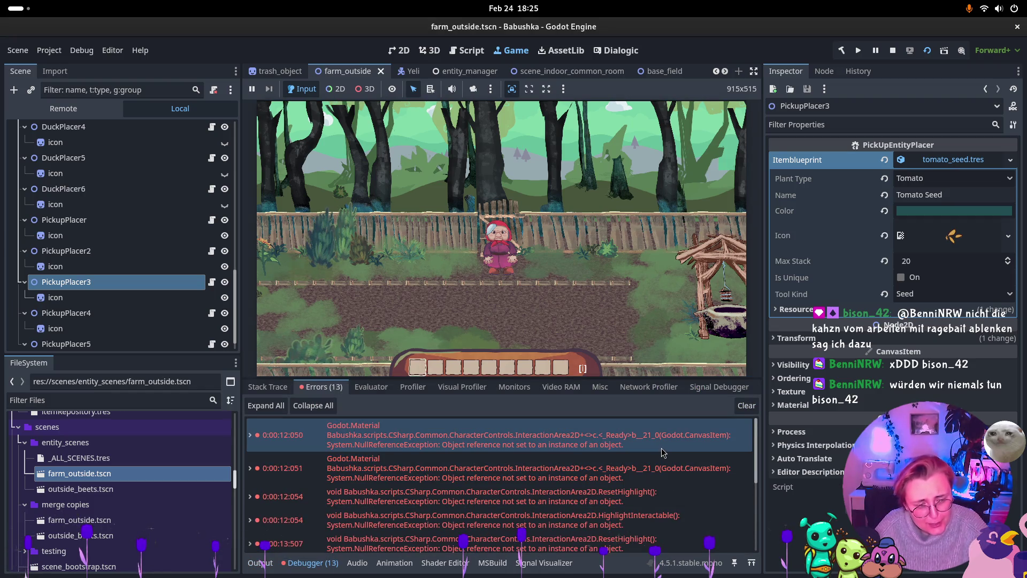
pyautogui.hotkey('alt', 'Tab')
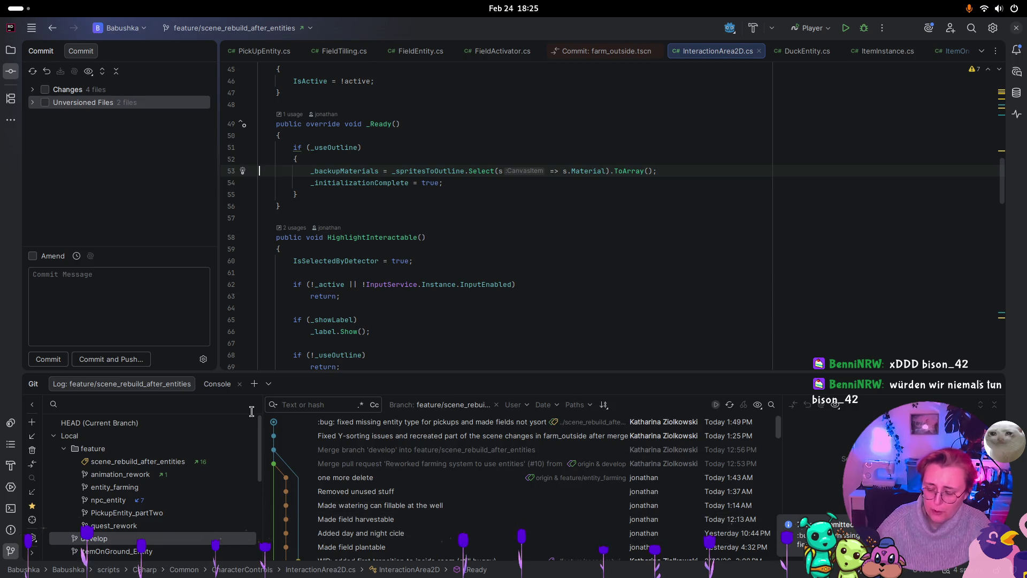
# Restore line 53's indentation in InteractionArea2D.cs, then bring the Godot window back.
pyautogui.write('s')
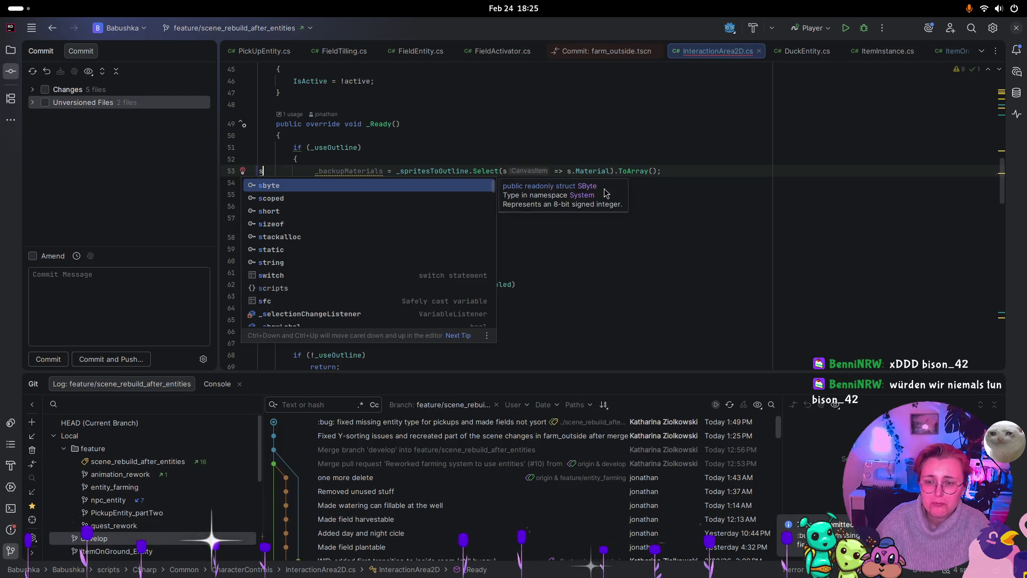
pyautogui.press('BackSpace')
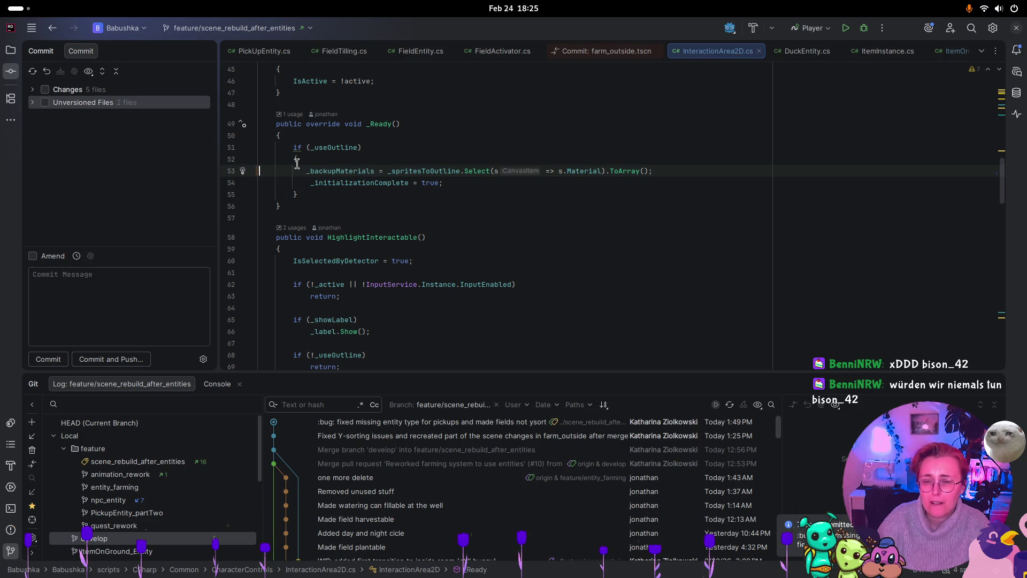
pyautogui.press('Tab')
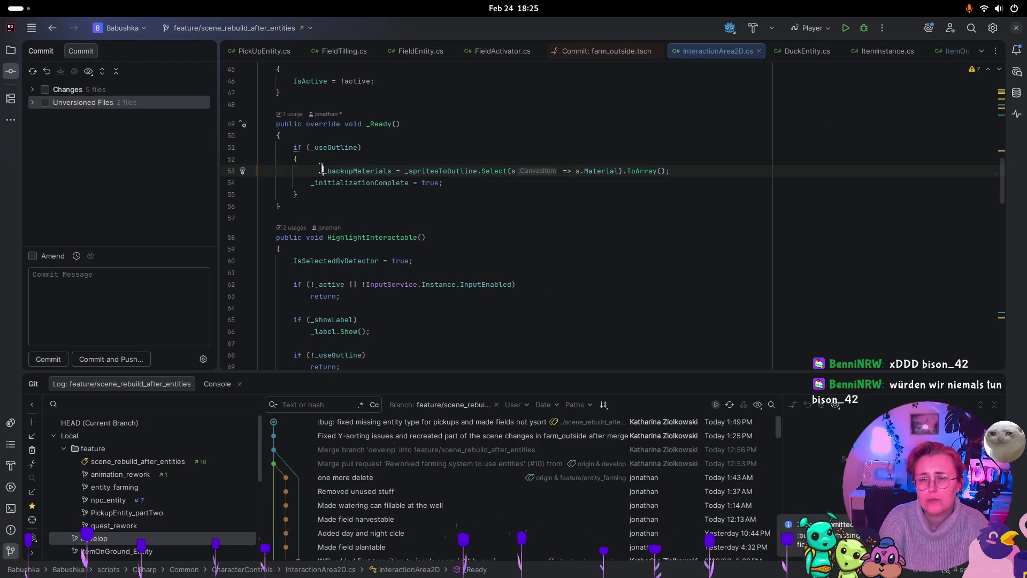
pyautogui.hotkey('ctrl', 'z')
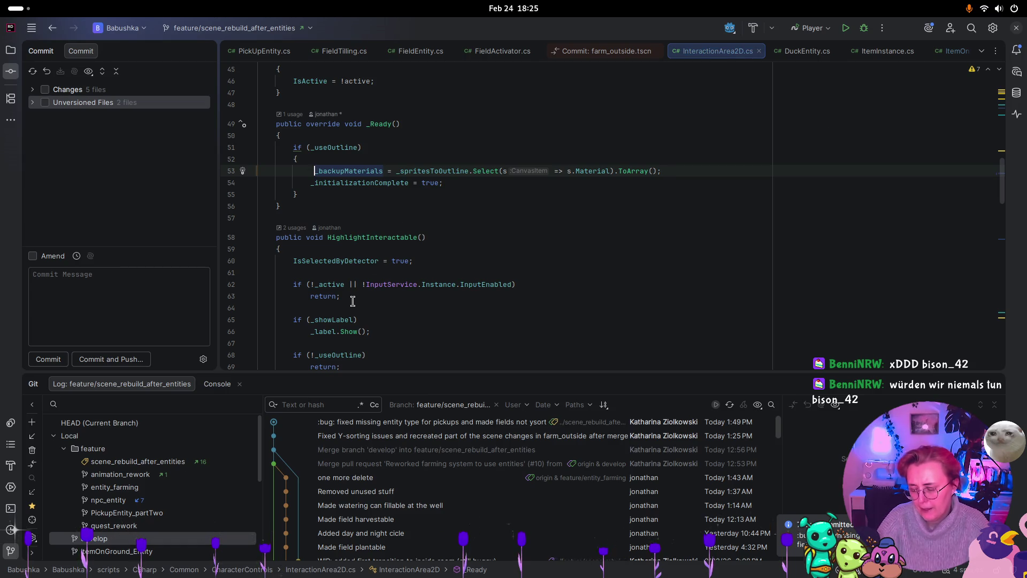
pyautogui.press('super')
pyautogui.click(743, 342)
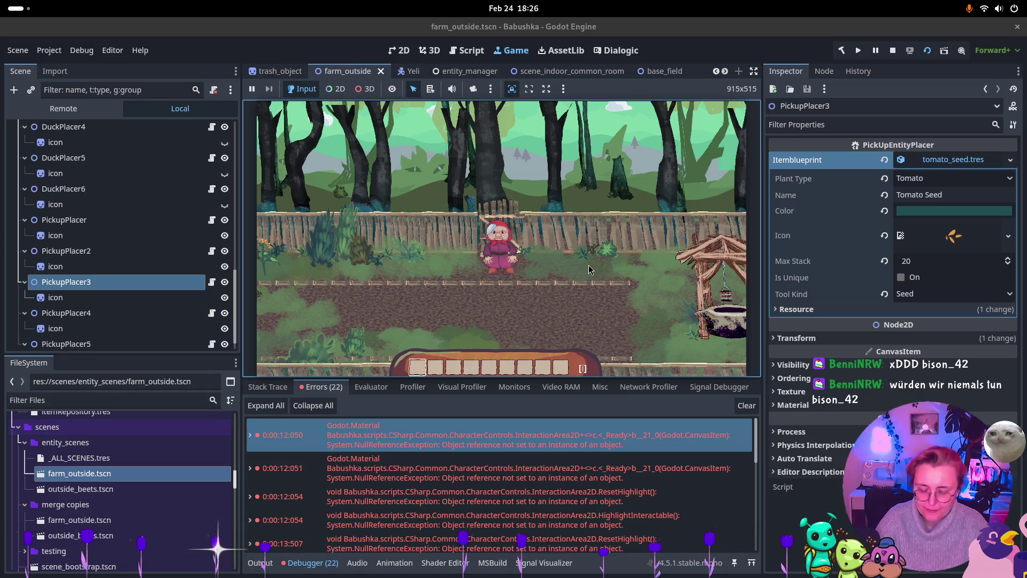
# Walk grandma right past the well, up to the right edge, and back down beside it.
pyautogui.press('d')
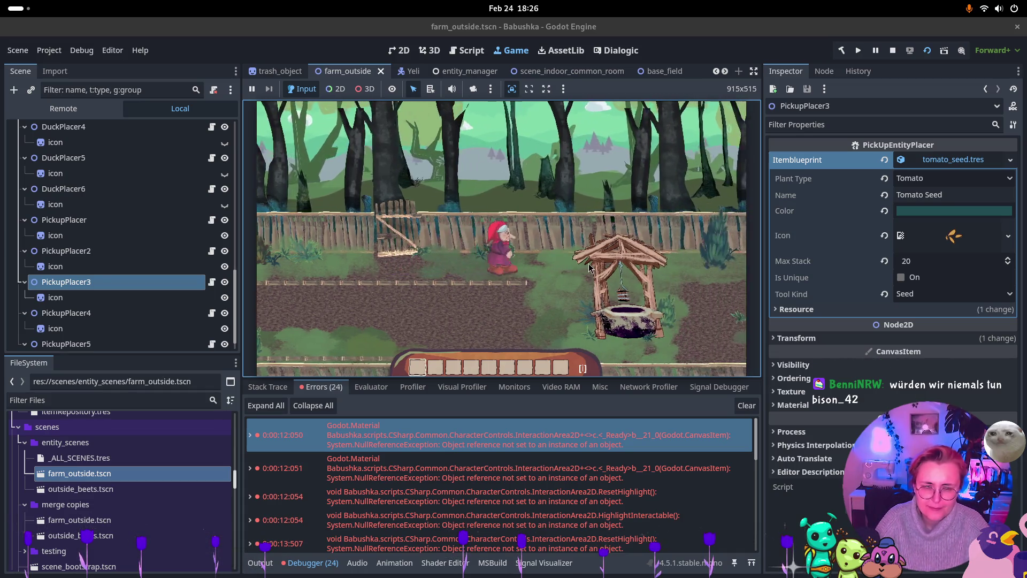
pyautogui.press('s')
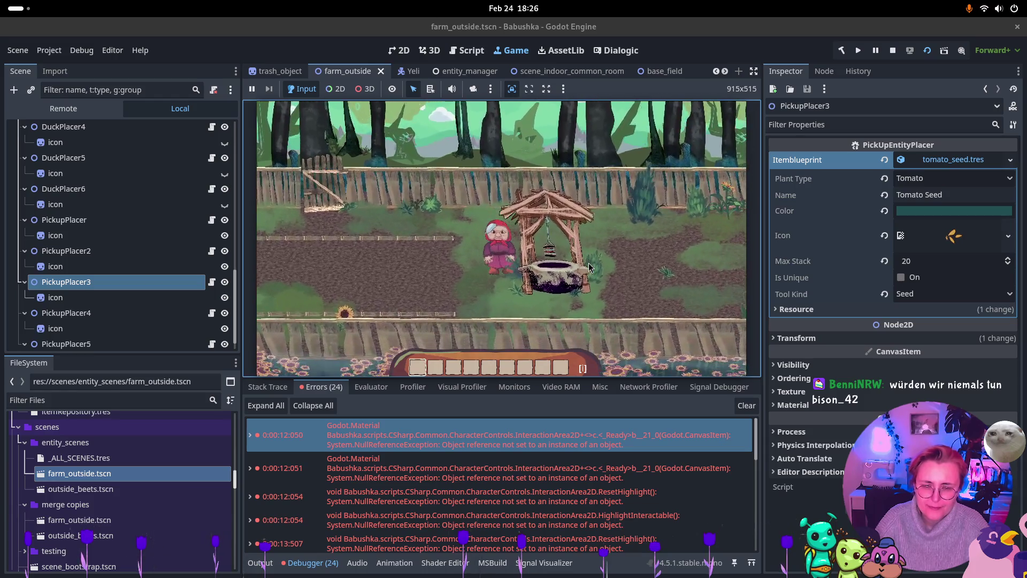
pyautogui.press('d')
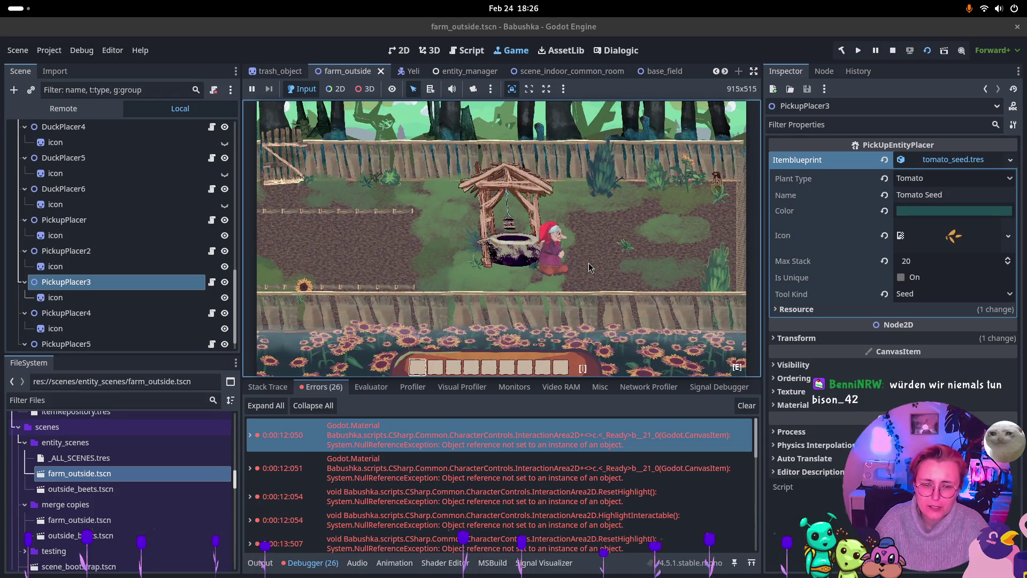
pyautogui.press('w')
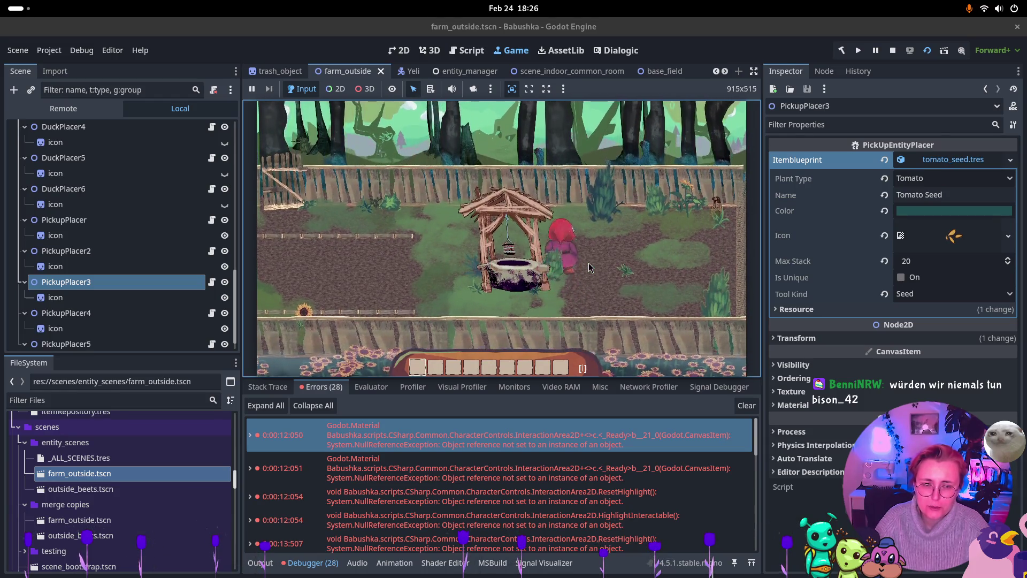
pyautogui.press('d')
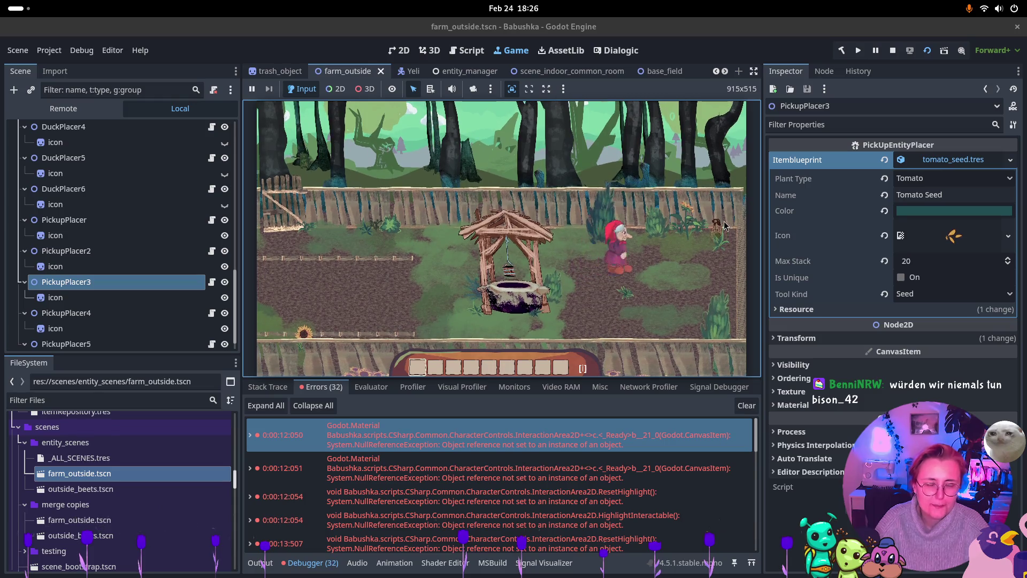
pyautogui.press('d')
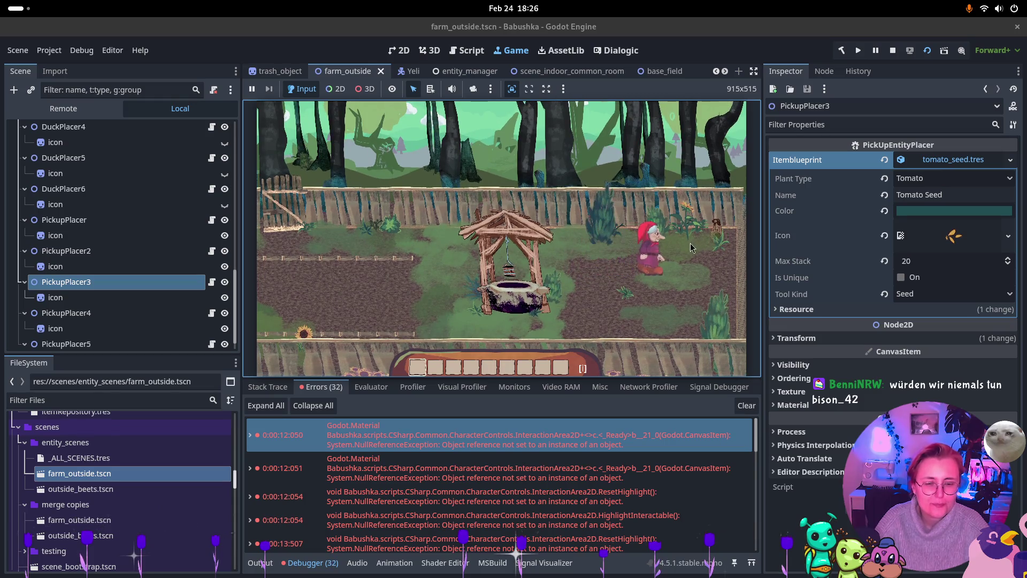
pyautogui.press('w')
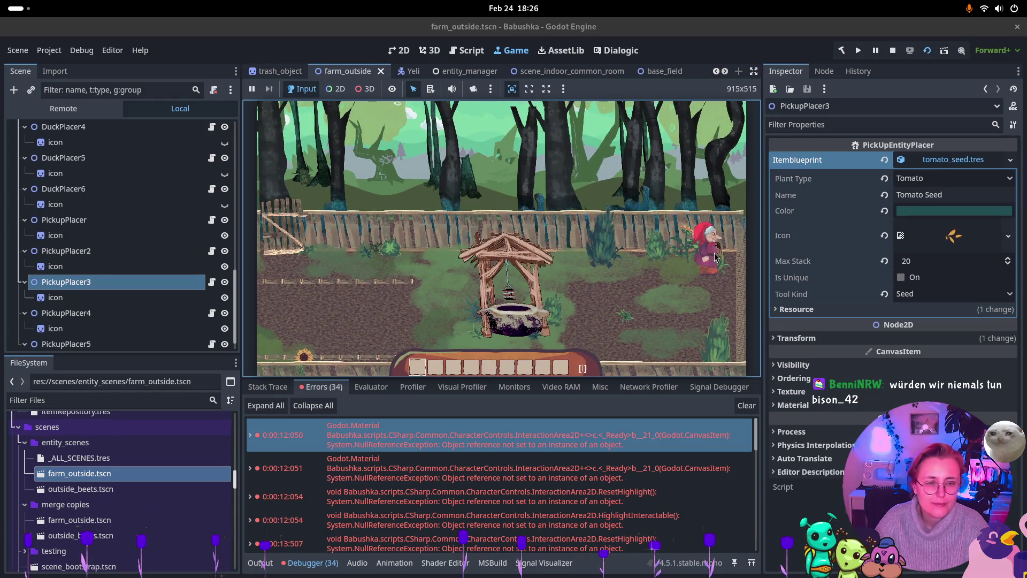
pyautogui.press('w')
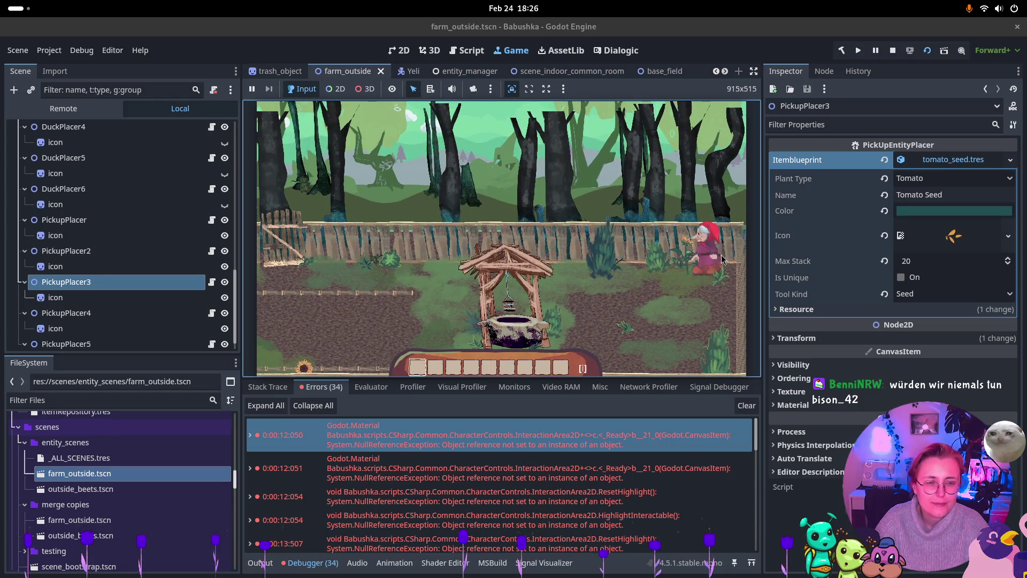
pyautogui.press('a')
pyautogui.press('s')
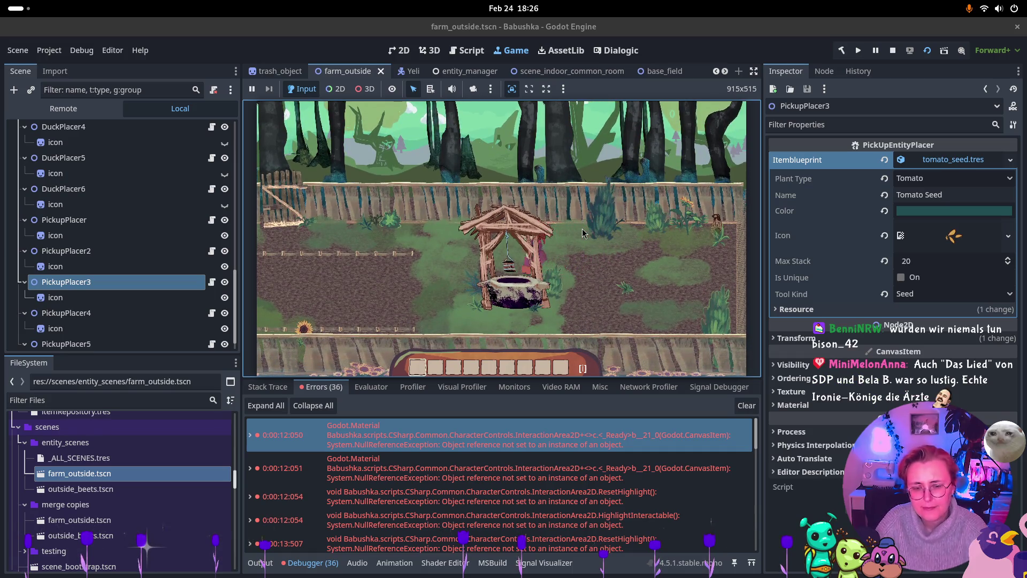
# Walk grandma left past the well, down toward the sunflower field, then right along it.
pyautogui.press('a')
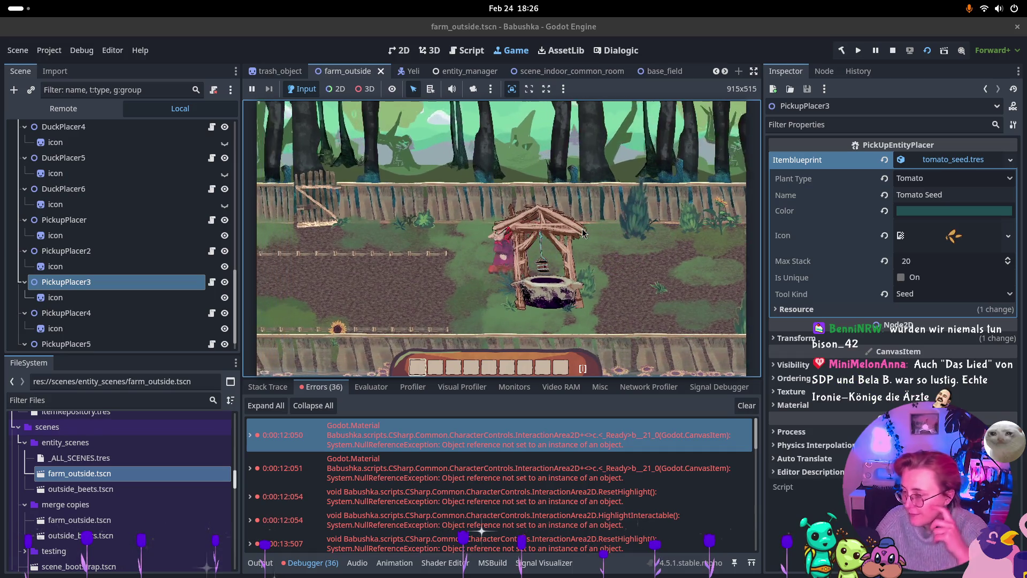
pyautogui.press('a')
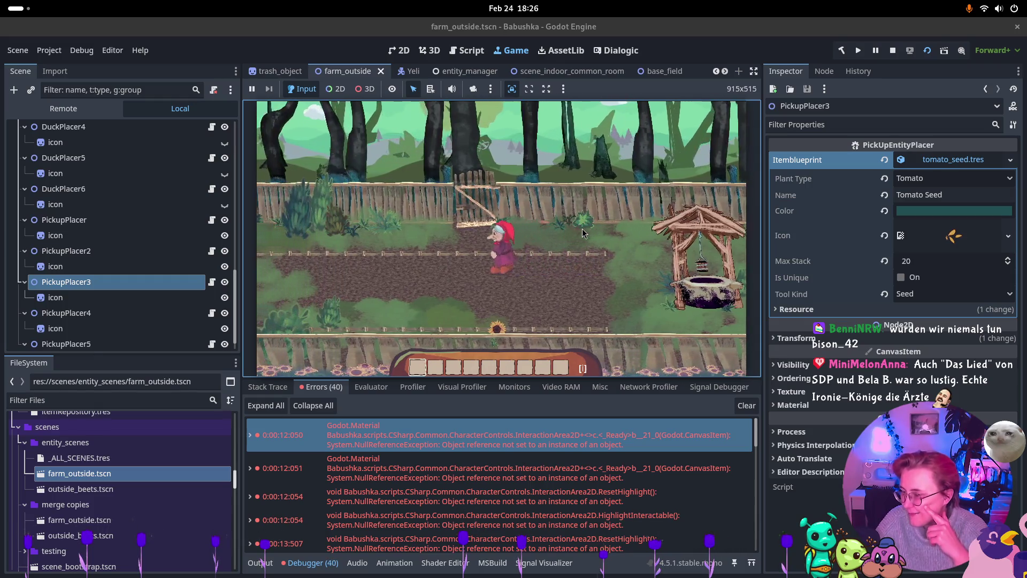
pyautogui.press('a')
pyautogui.press('w')
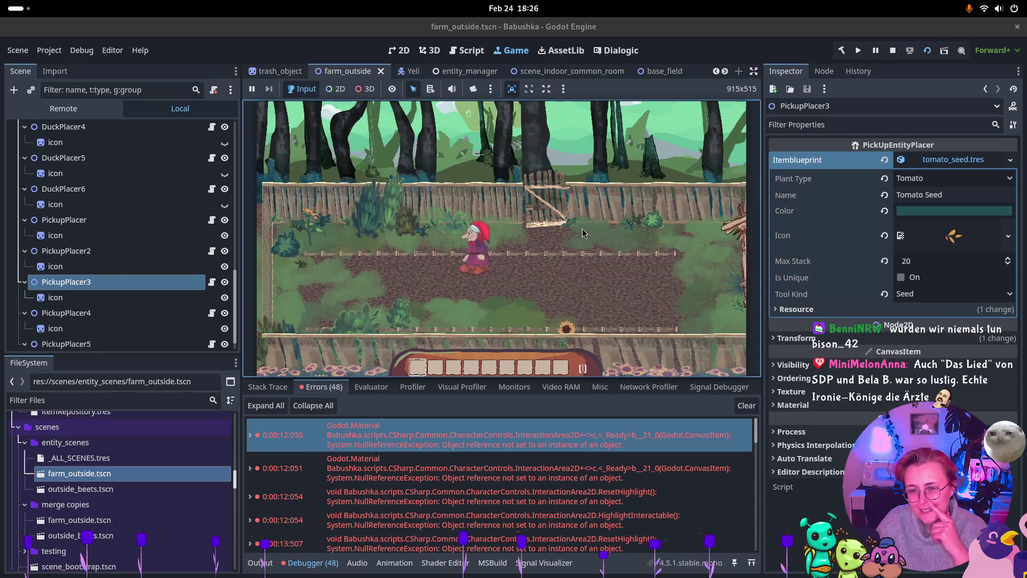
pyautogui.press('a')
pyautogui.press('a')
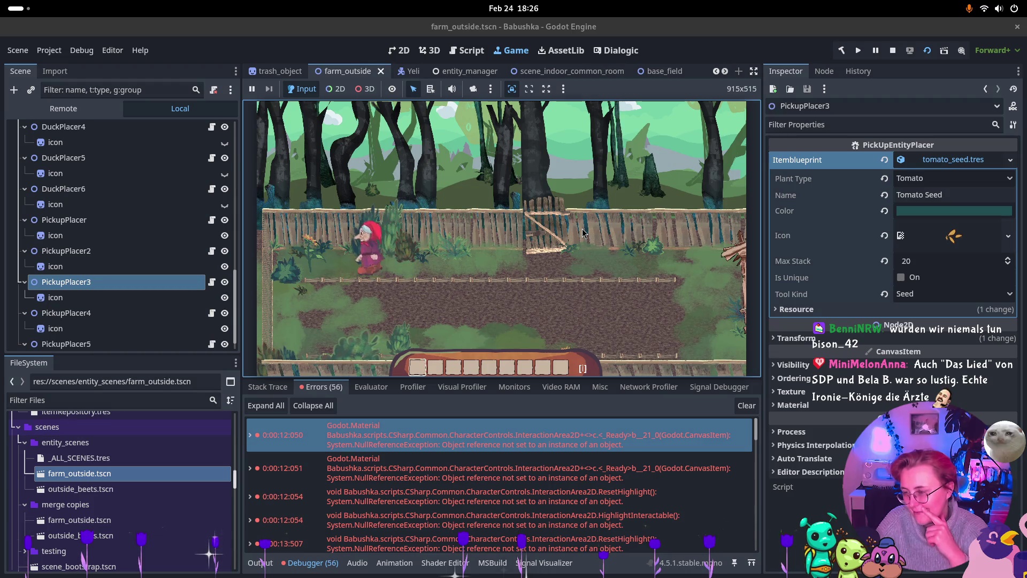
pyautogui.press('s')
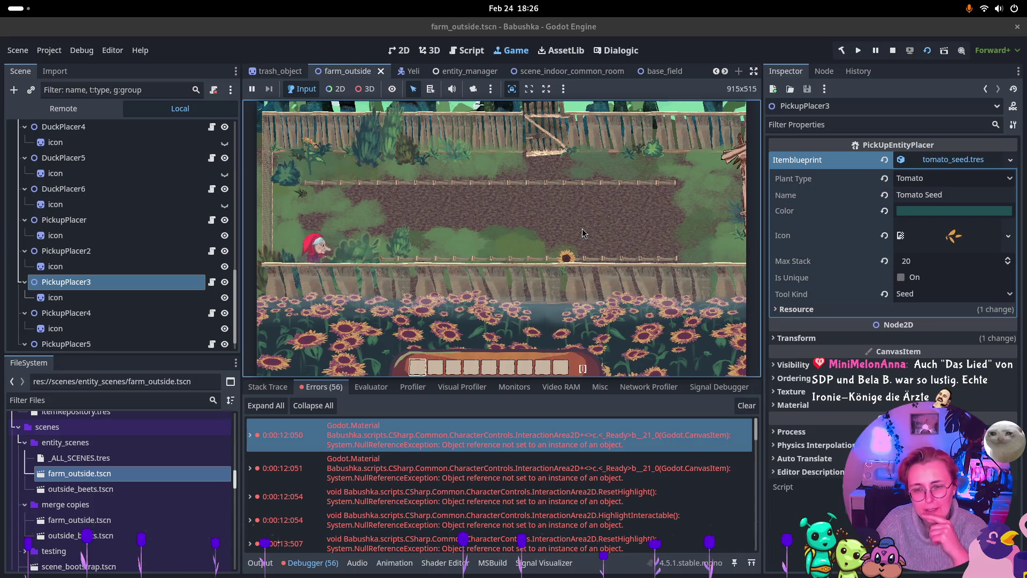
pyautogui.press('d')
pyautogui.press('w')
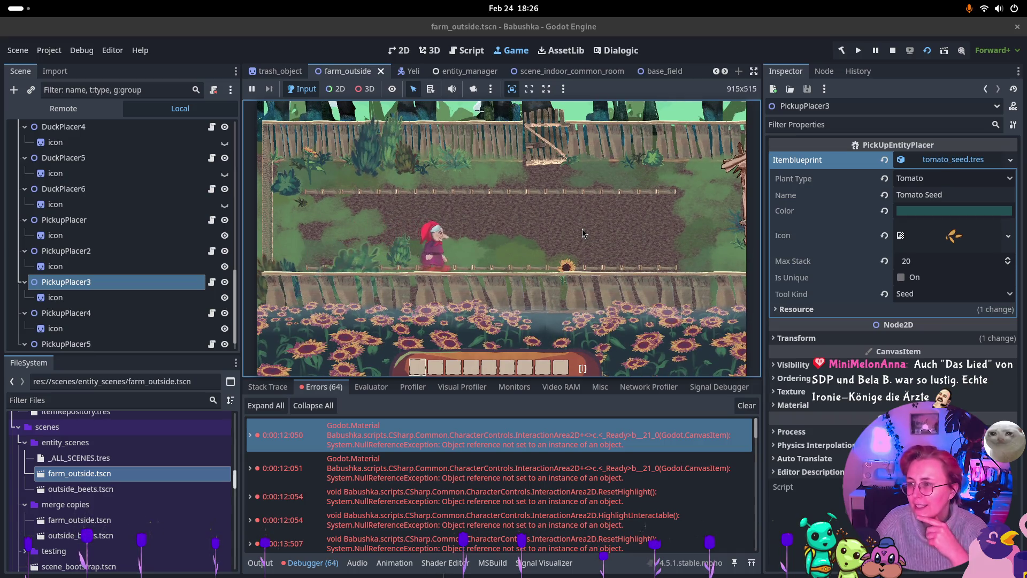
# Walk grandma along the back fence and down beside the well, then open the error's source line.
pyautogui.press('w')
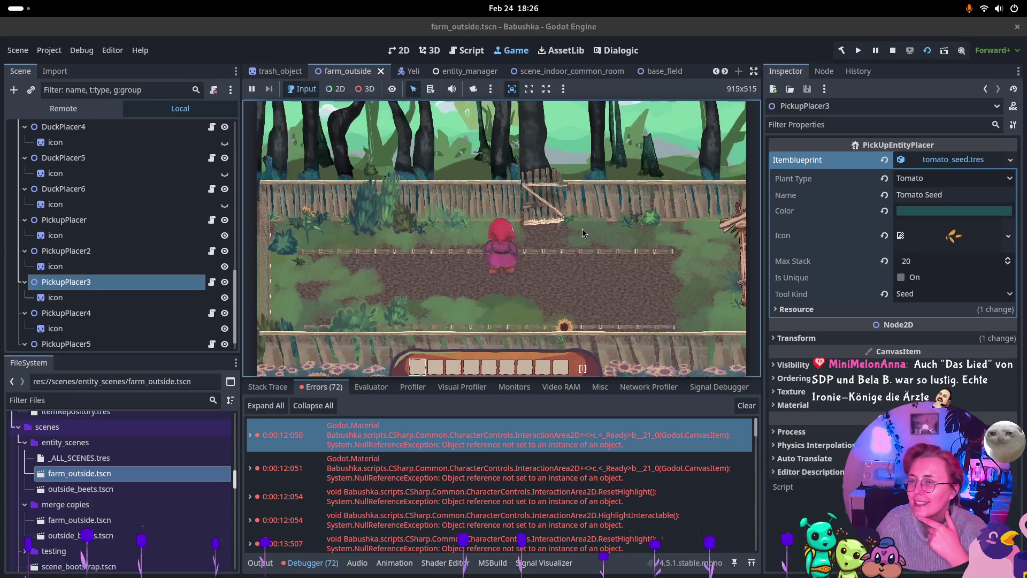
pyautogui.press('d')
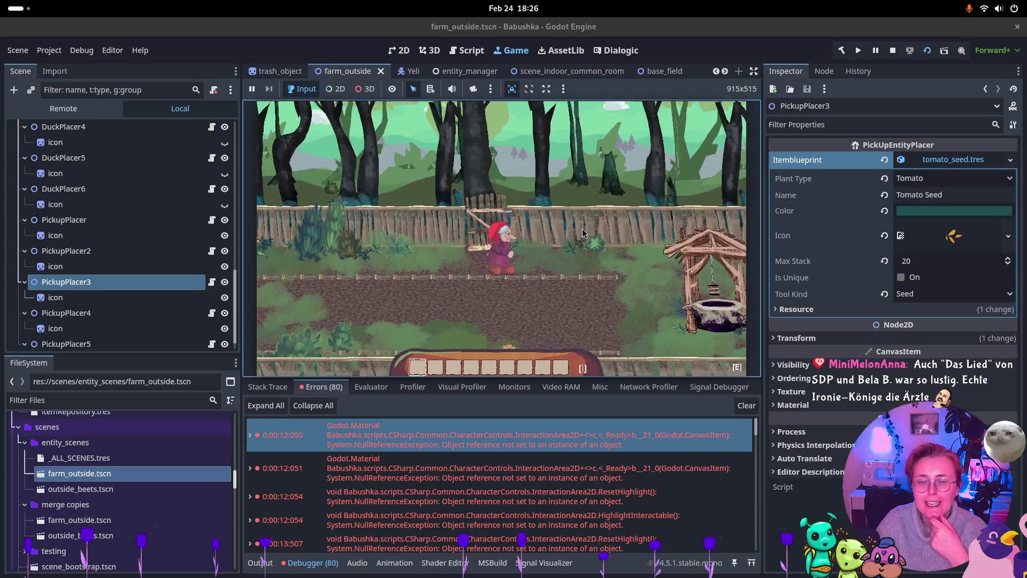
pyautogui.press('s')
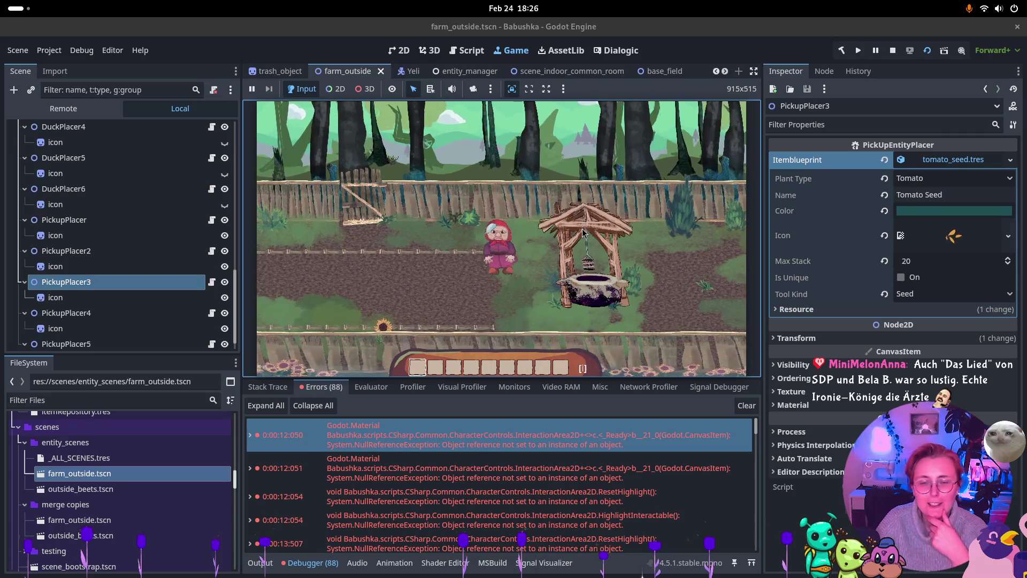
pyautogui.press('d')
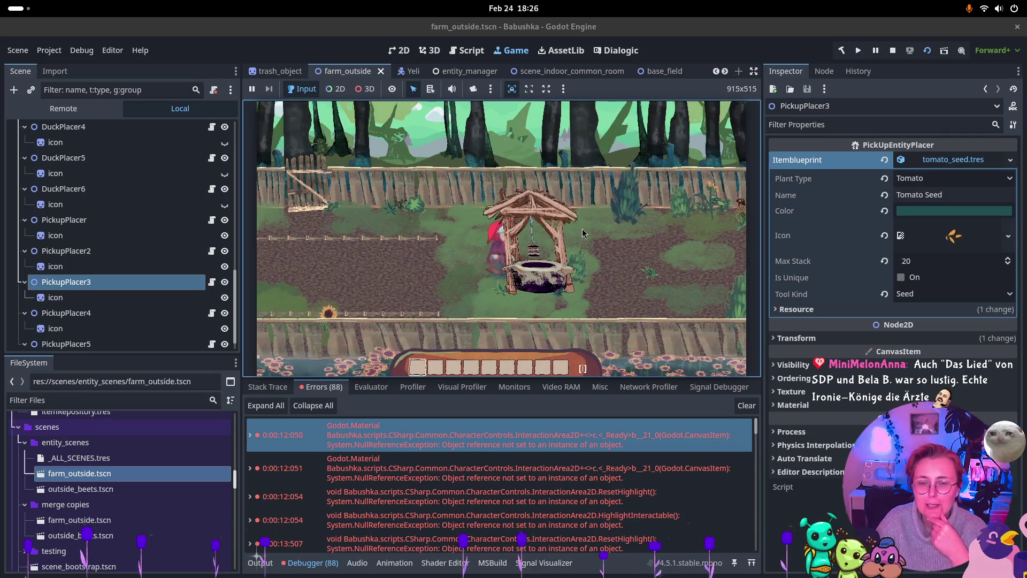
pyautogui.press('d')
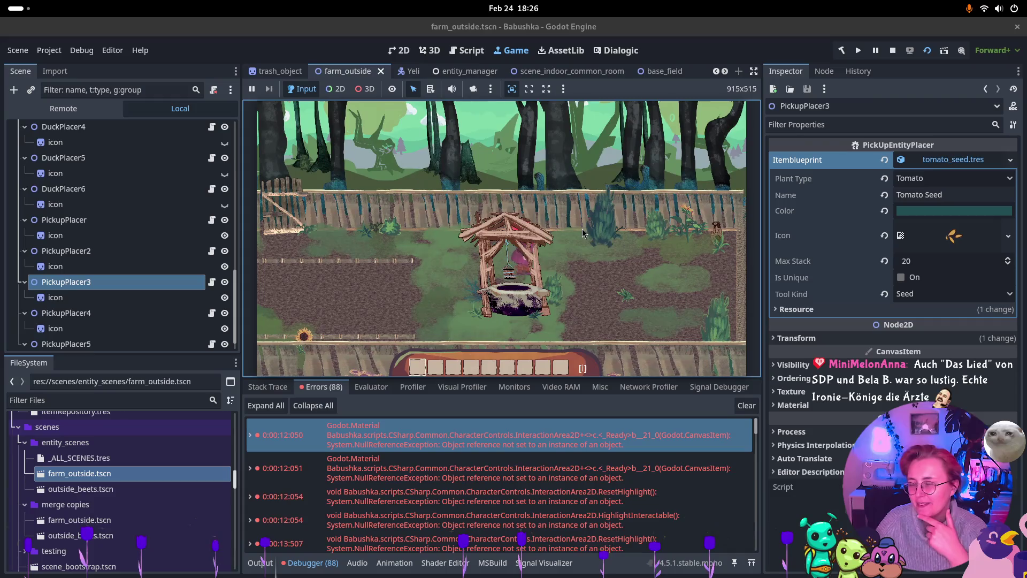
pyautogui.press('s')
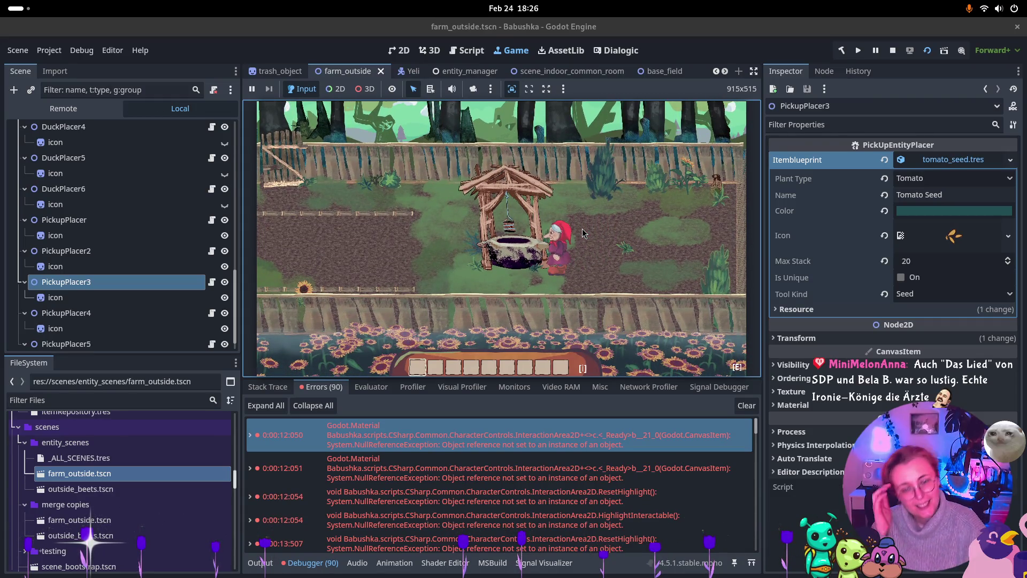
pyautogui.doubleClick(579, 468)
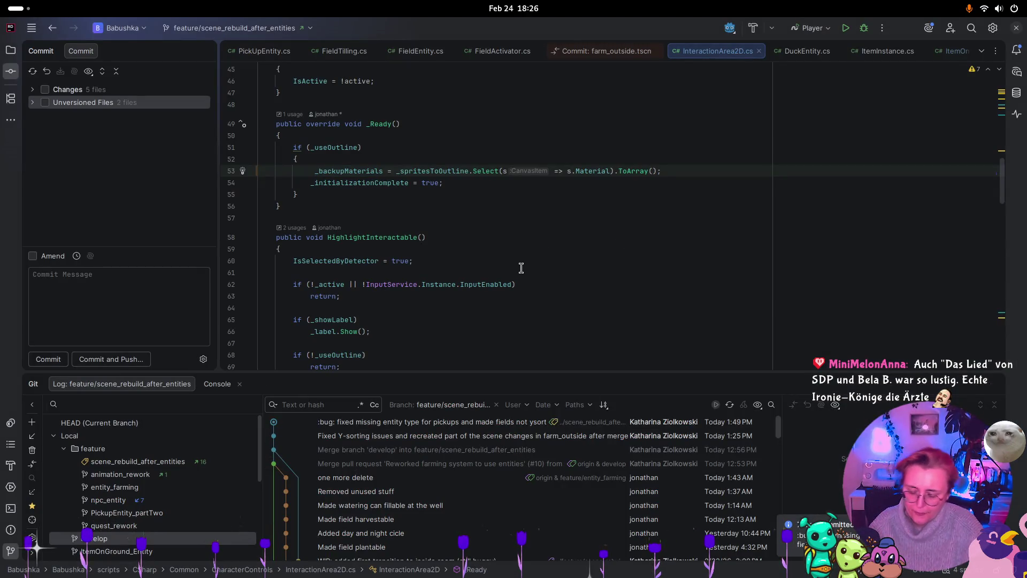
# Back in Godot, scroll the InteractionArea2D errors and stack trace, then show the Remote scene tree.
pyautogui.press('super')
pyautogui.click(431, 438)
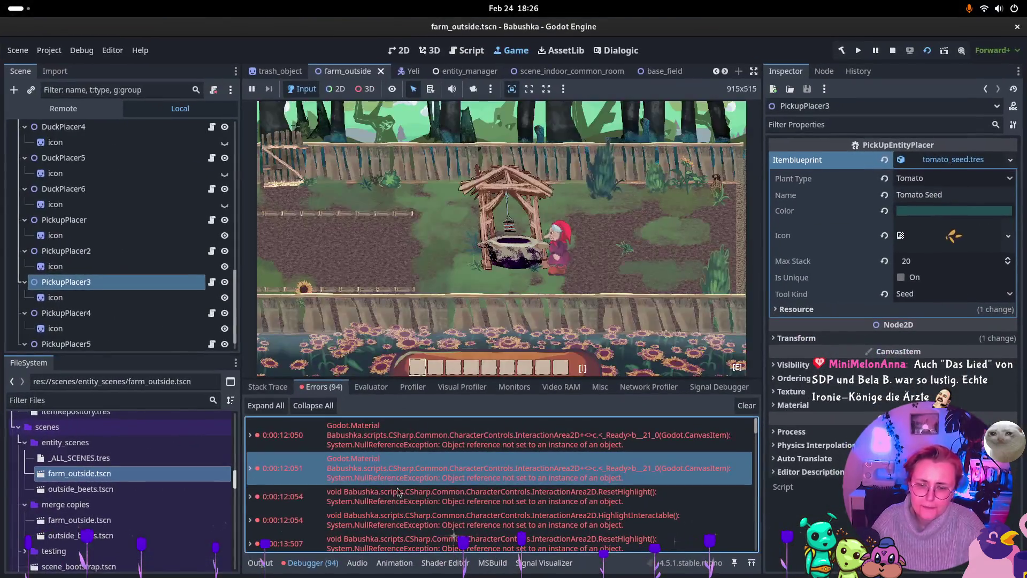
pyautogui.scroll(-2, 522, 441)
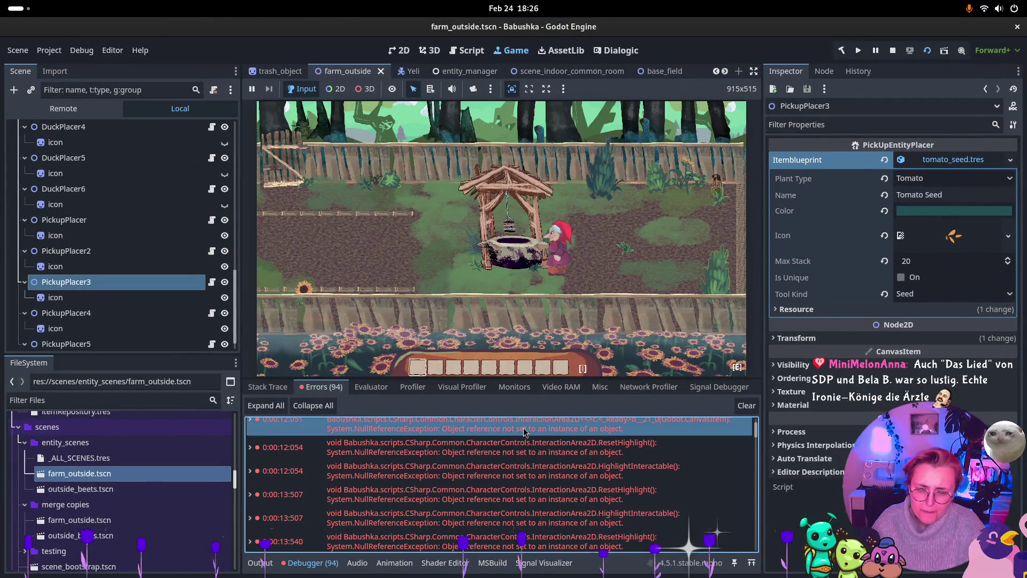
pyautogui.scroll(2, 522, 442)
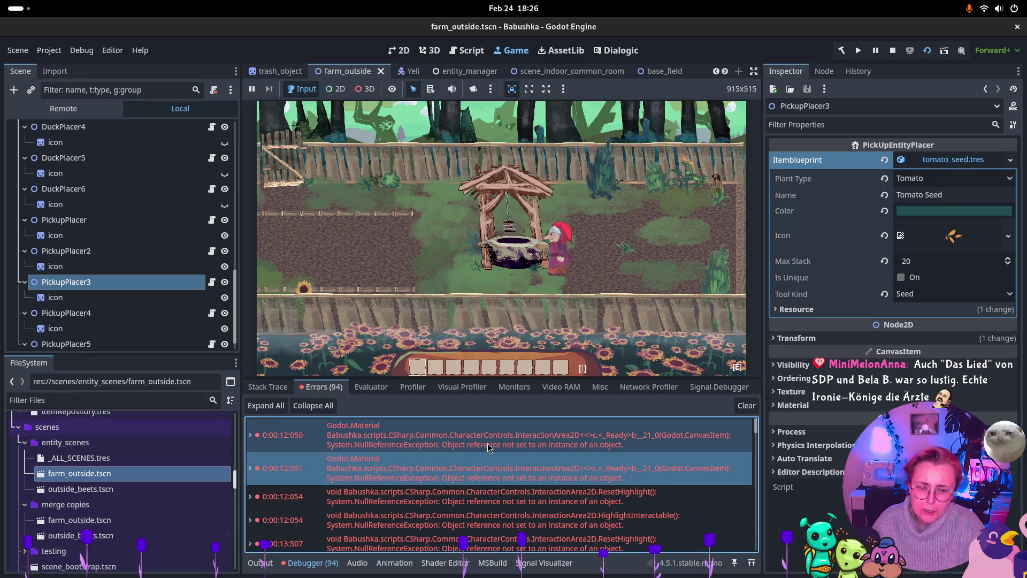
pyautogui.moveTo(610, 445)
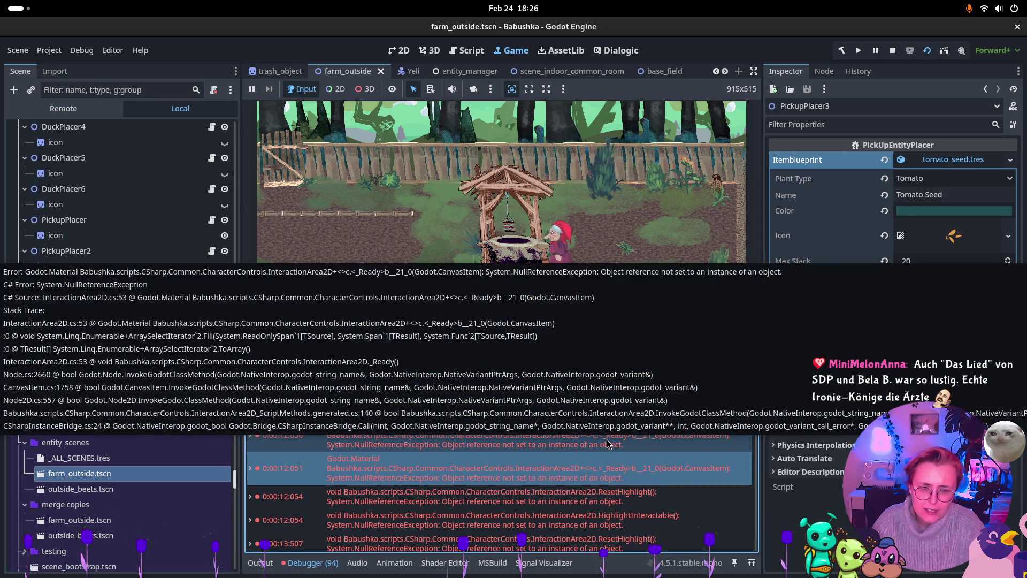
pyautogui.scroll(-5, 588, 508)
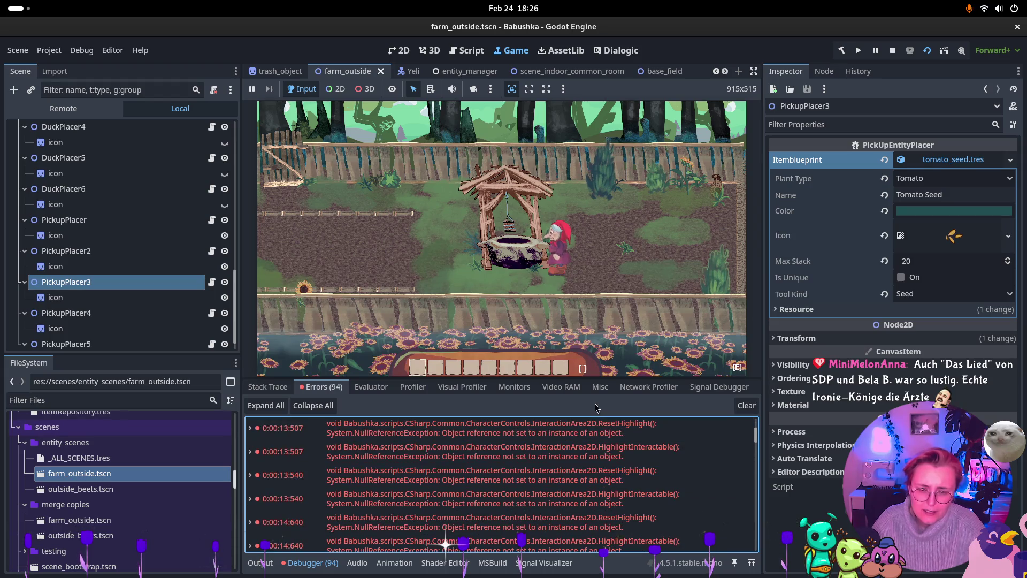
pyautogui.scroll(-10, 558, 498)
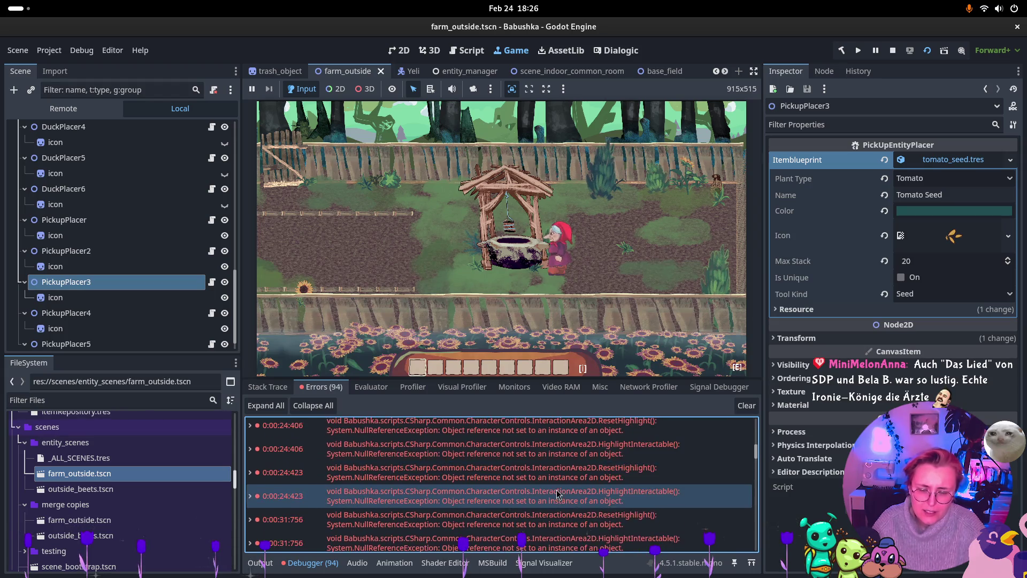
pyautogui.scroll(-10, 557, 488)
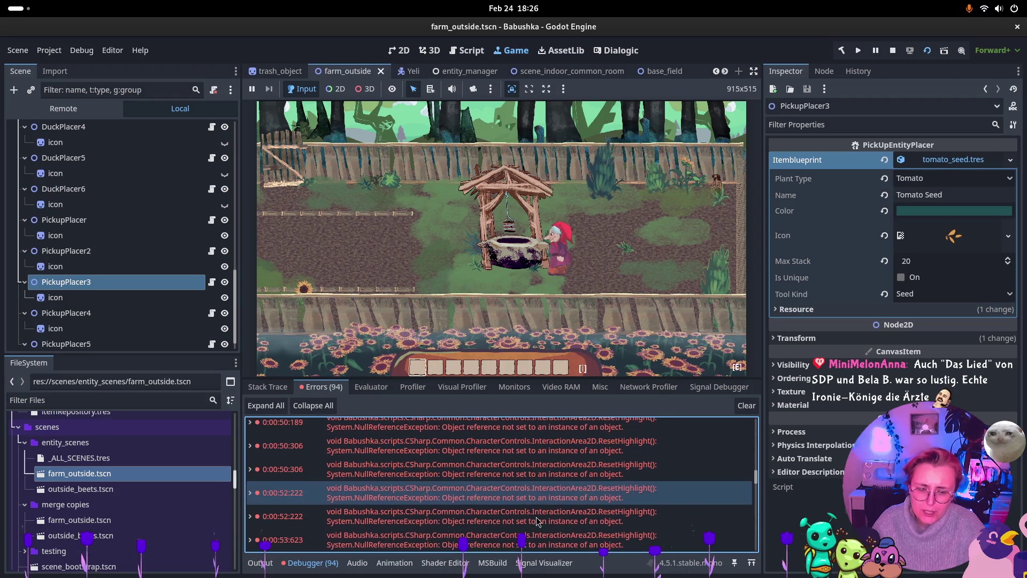
pyautogui.click(64, 108)
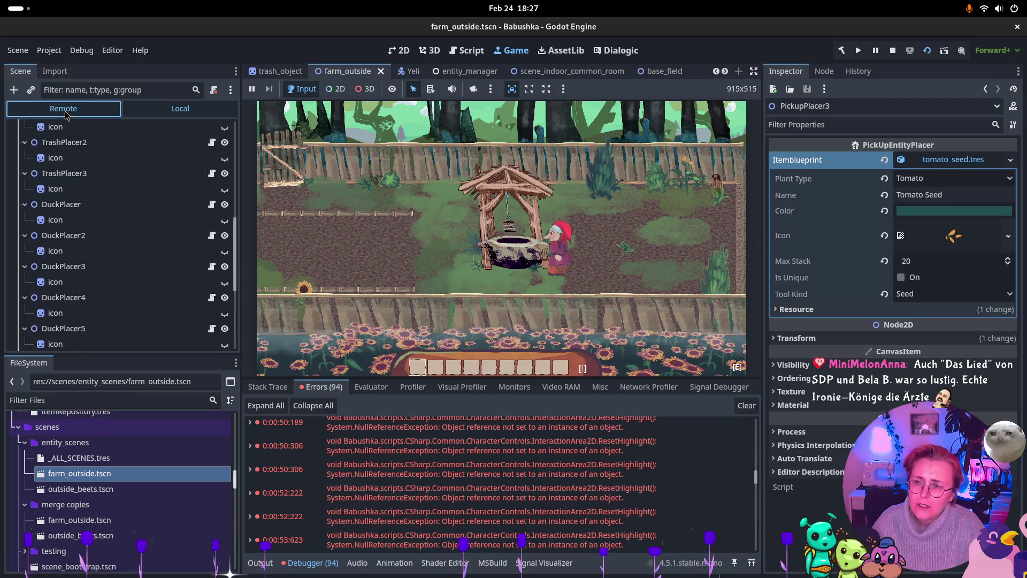
# Inspect and collapse BabushkaSceneBeets in the Remote tree, then stop the running game.
pyautogui.click(91, 330)
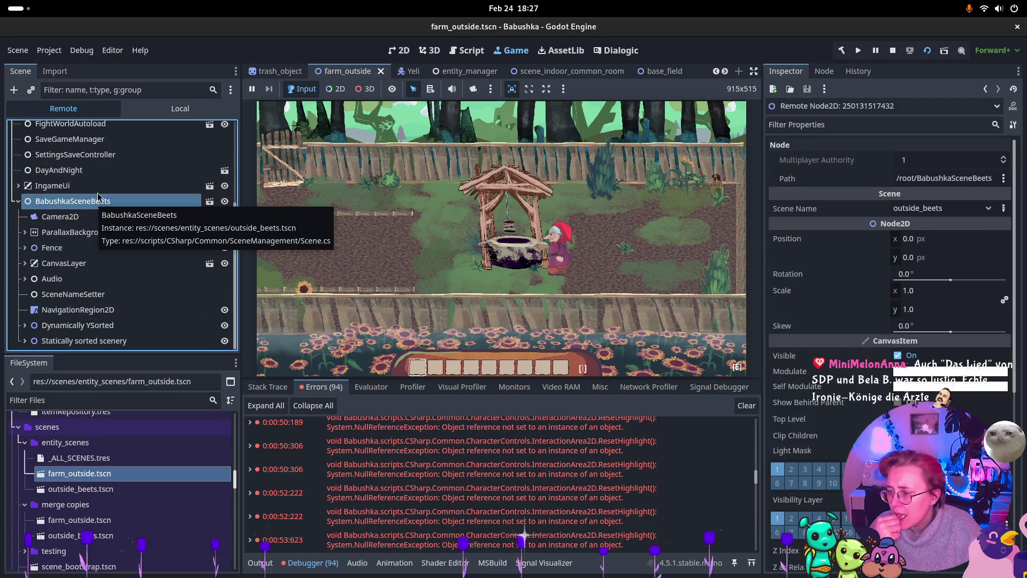
pyautogui.scroll(2, 20, 250)
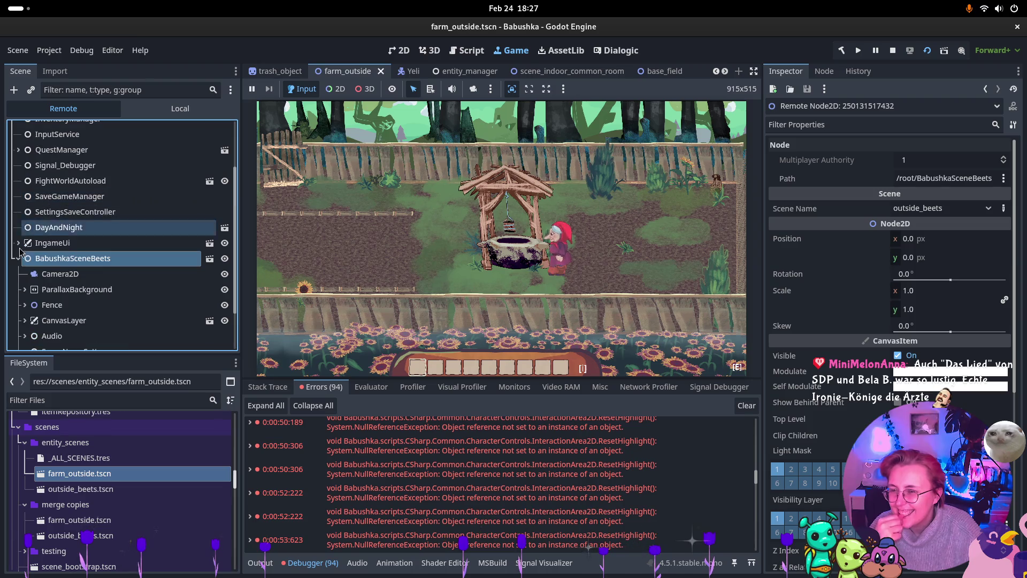
pyautogui.click(18, 257)
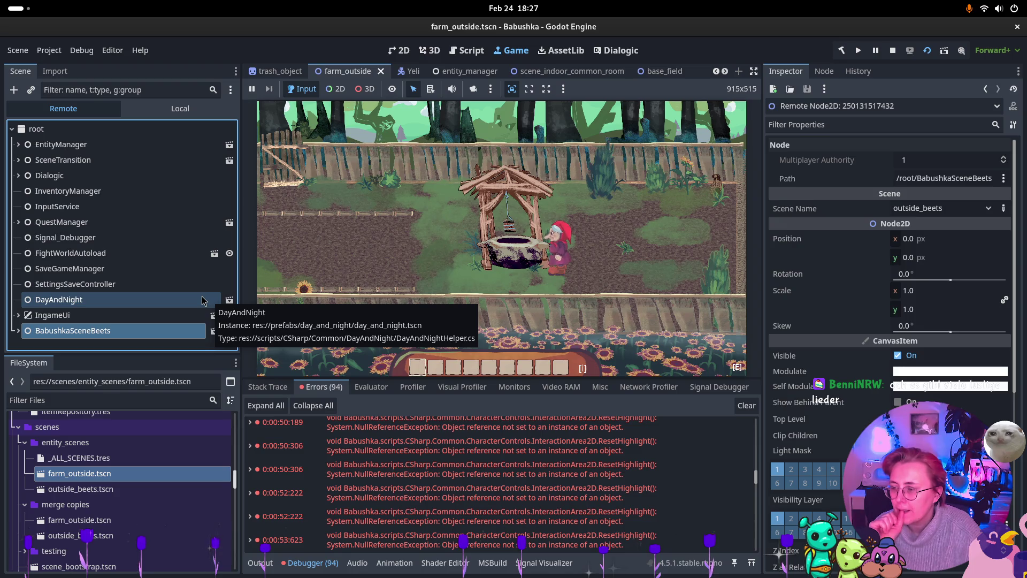
pyautogui.click(336, 217)
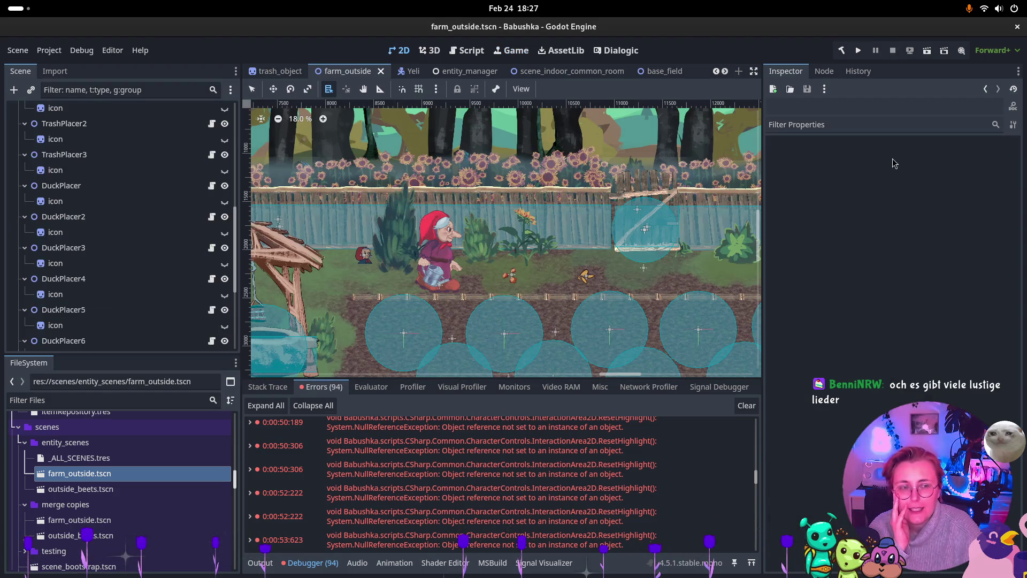
pyautogui.click(892, 49)
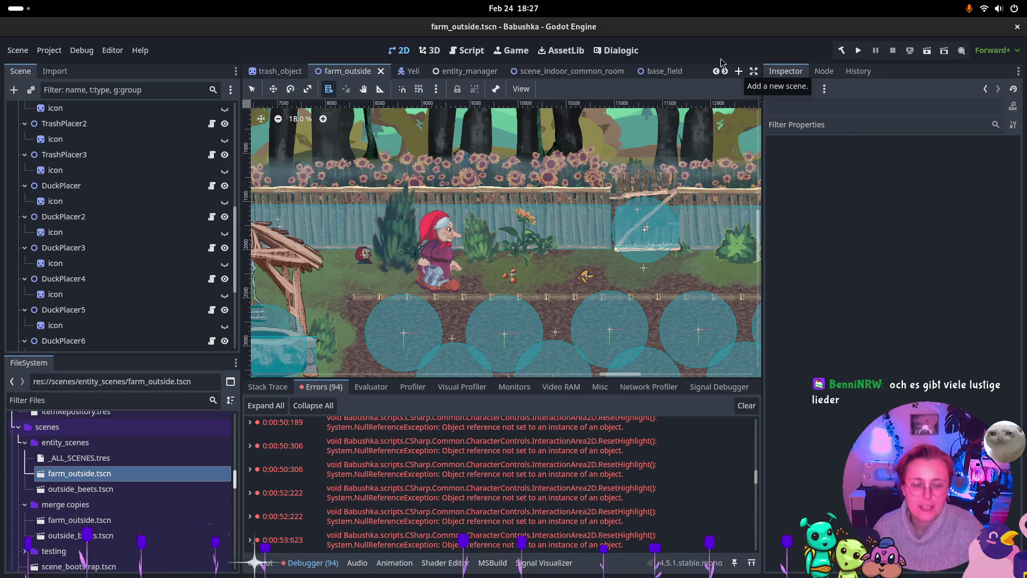
# Clear the list of debugger errors in the farm_outside scene.
pyautogui.click(746, 405)
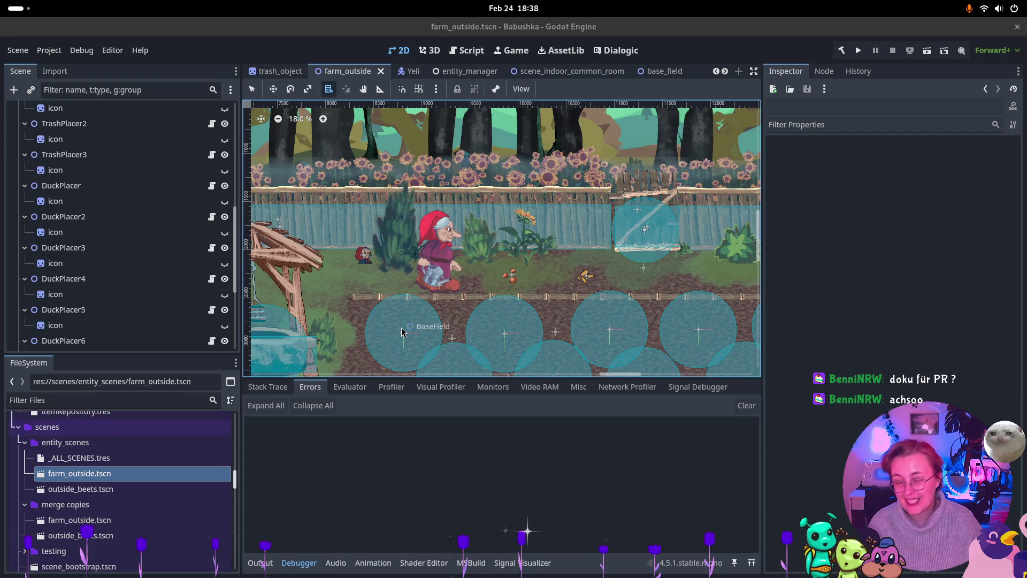
# Back in the Godot editor, collapse the Placers group in farm_outside's Scene tree.
pyautogui.moveTo(1, 1)
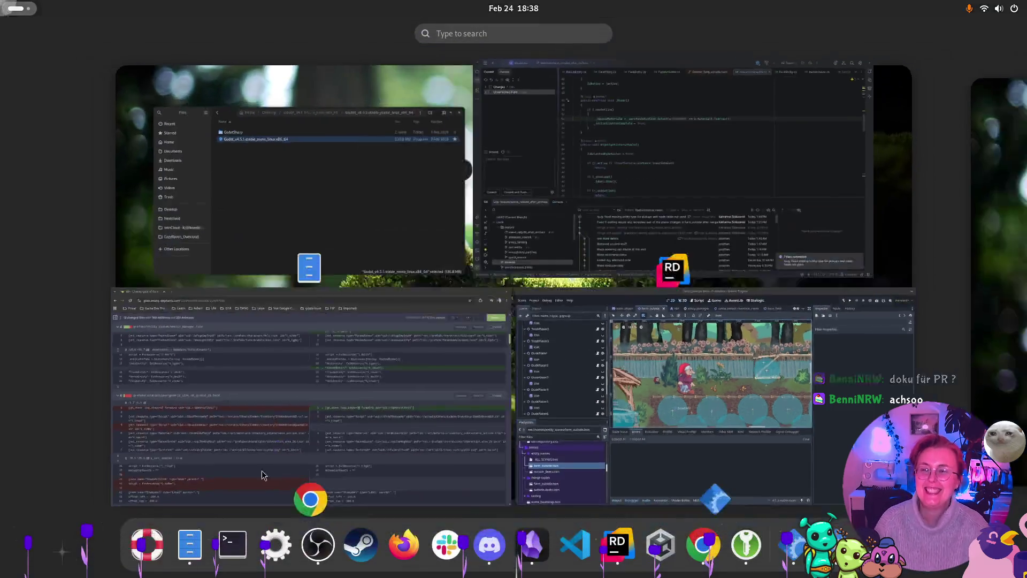
pyautogui.click(663, 406)
pyautogui.scroll(4, 32, 203)
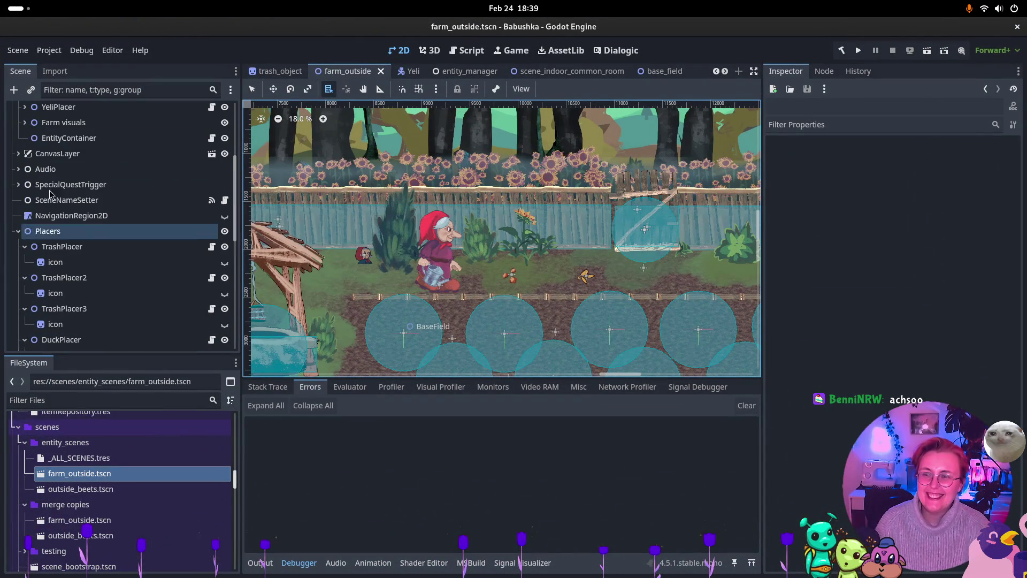
pyautogui.click(22, 225)
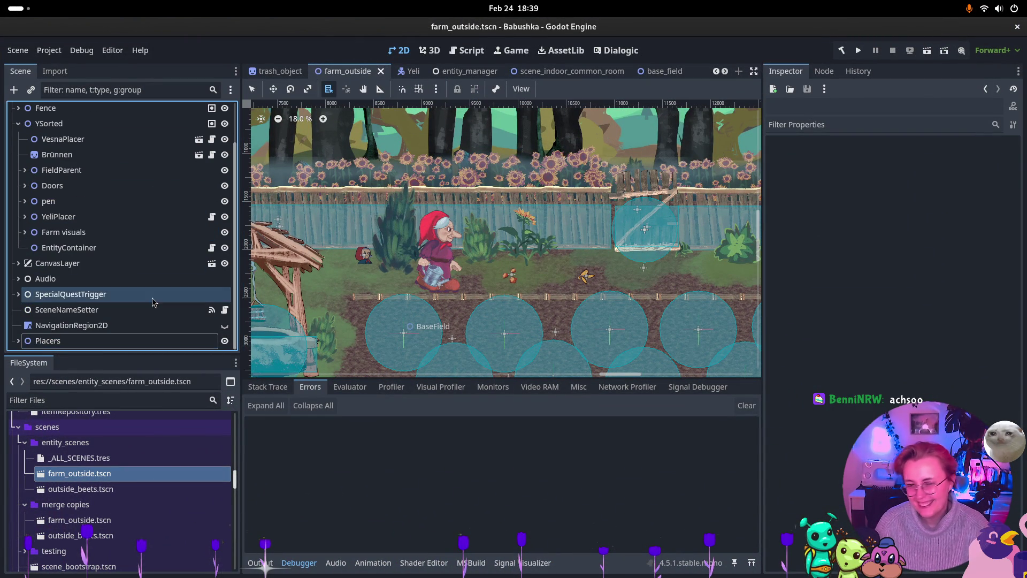
pyautogui.scroll(-5, 498, 71)
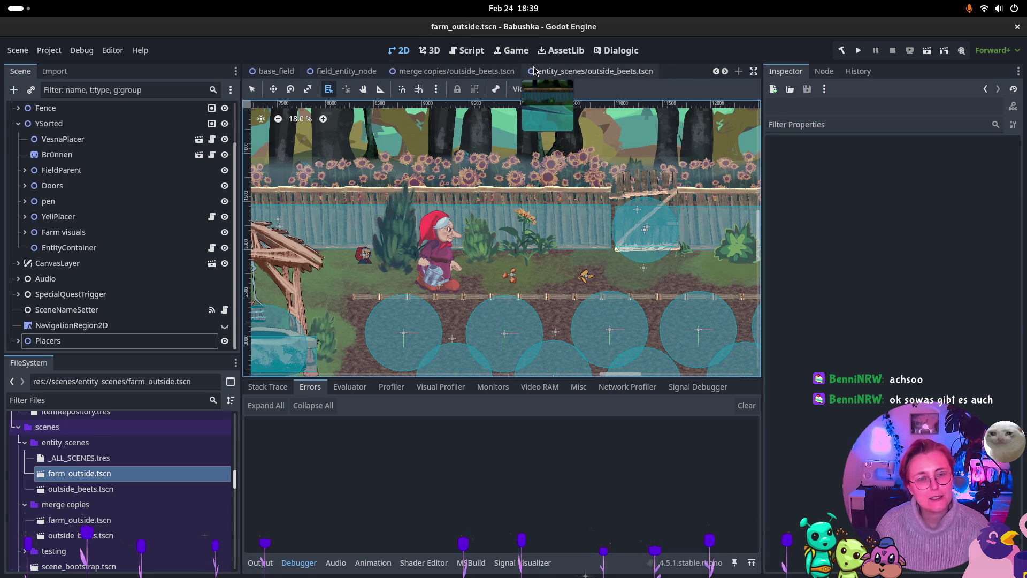
pyautogui.click(594, 71)
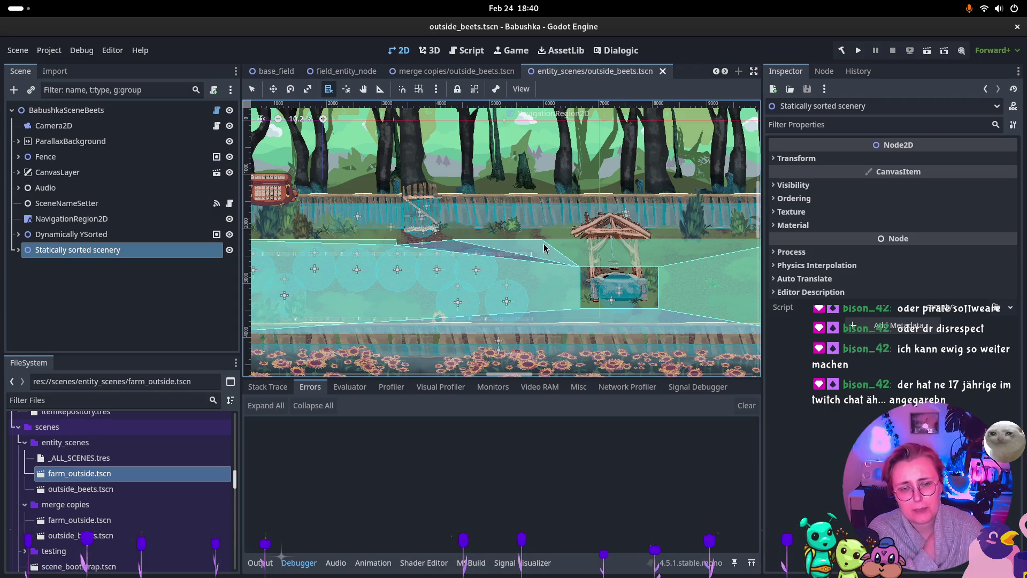
# Pan the outside_beets viewport toward the well and the scene's right edge.
pyautogui.moveTo(683, 246); pyautogui.dragTo(402, 242)
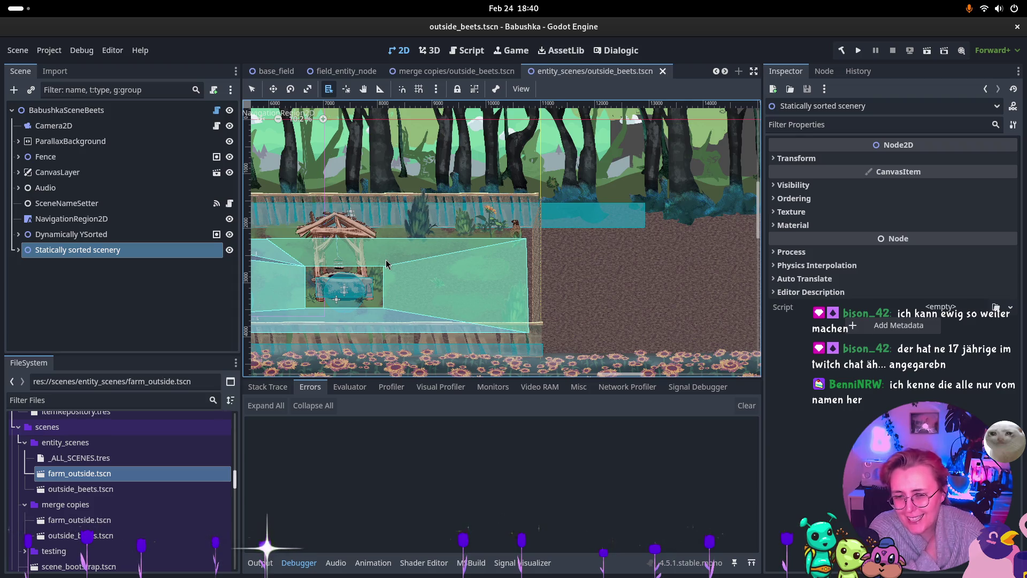
pyautogui.scroll(-4, 561, 264)
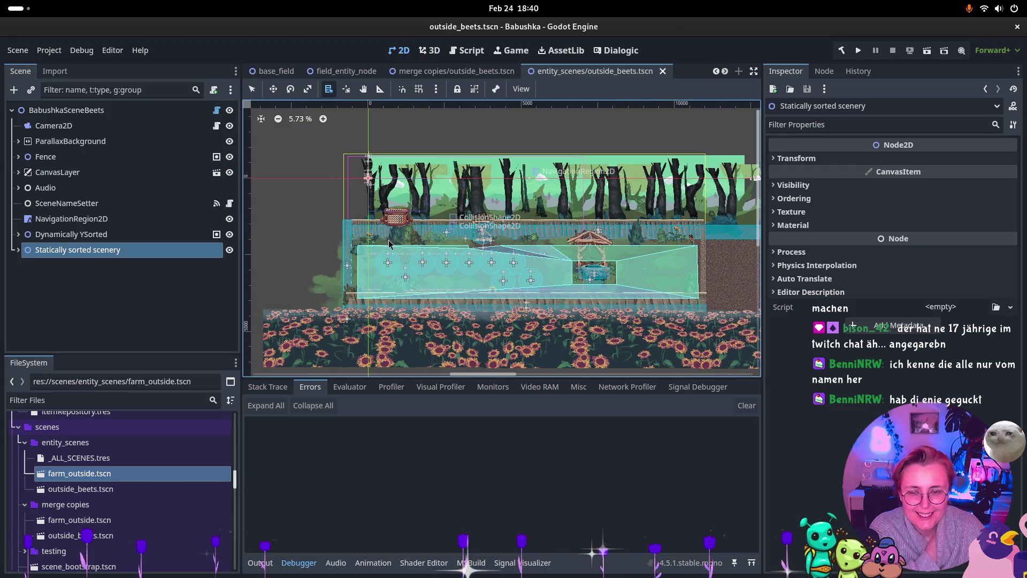
# Pick EndLeftCollider's CollisionShape2D from the stacked nodes, then inspect the EndRight sprite.
pyautogui.keyDown('alt'); pyautogui.rightClick(349, 238); pyautogui.keyUp('alt')
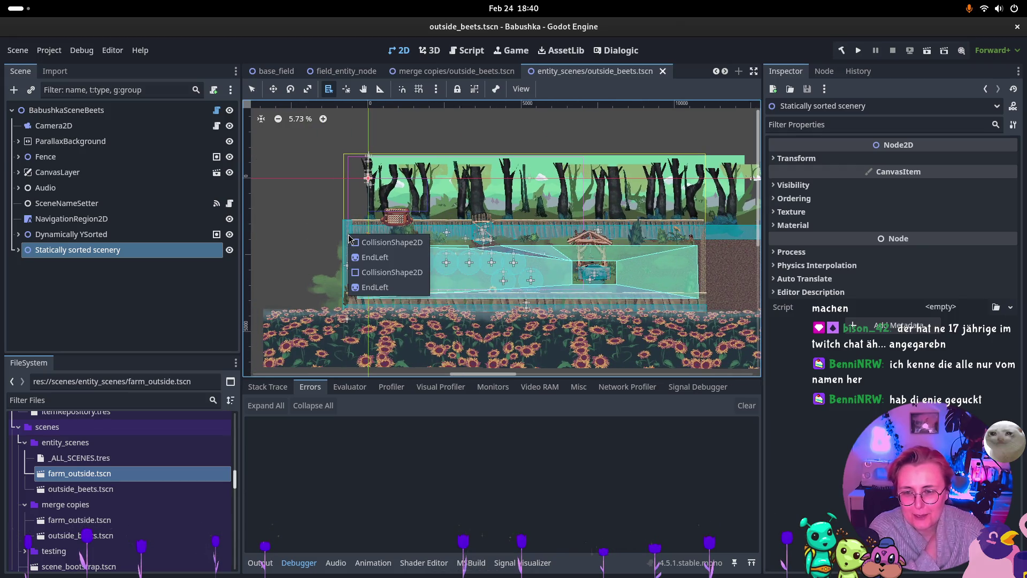
pyautogui.click(392, 272)
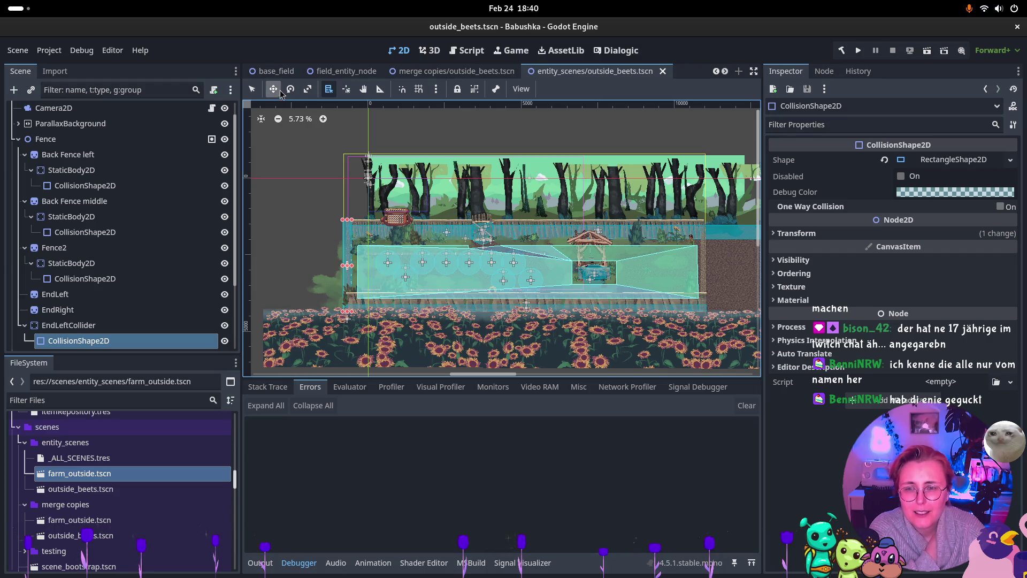
pyautogui.scroll(-3, 86, 315)
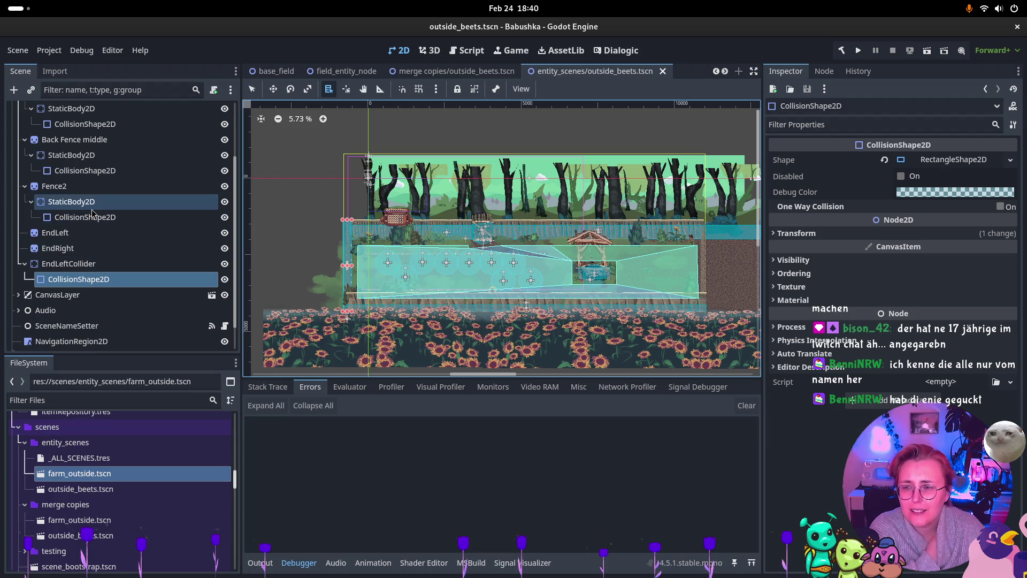
pyautogui.click(79, 250)
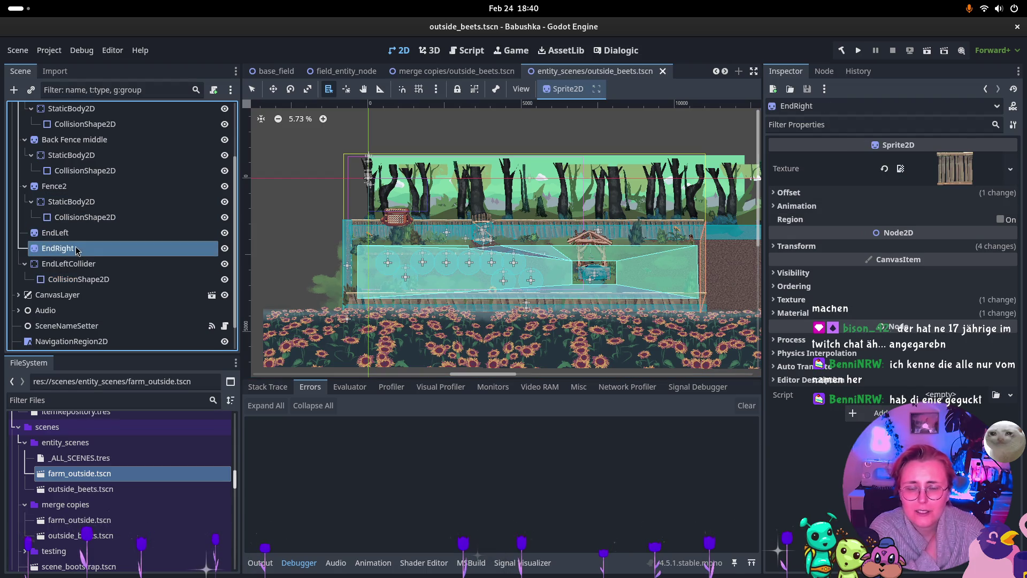
pyautogui.scroll(2, 79, 241)
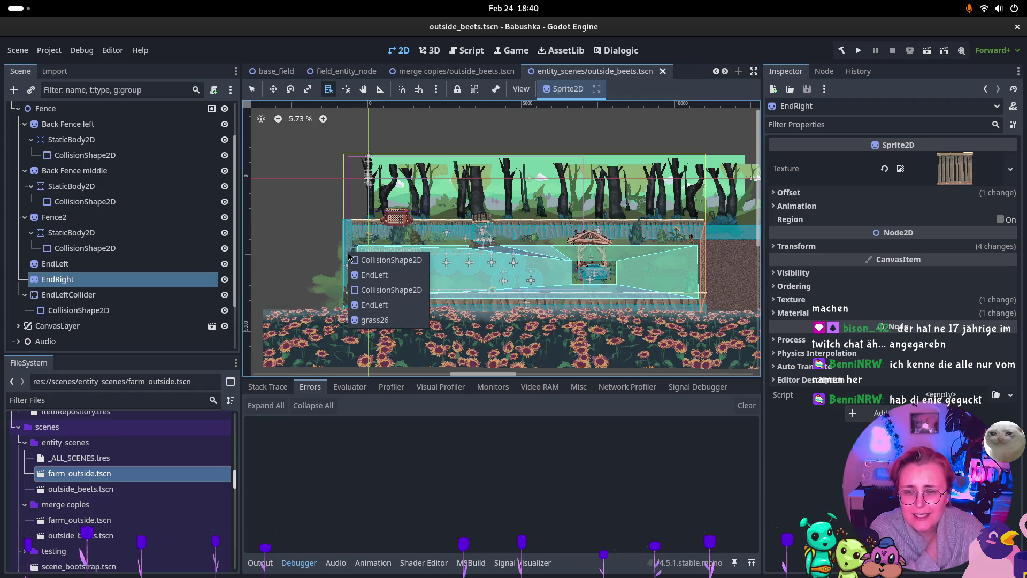
# Re-list the nodes stacked at the left edge and choose the second collision shape.
pyautogui.keyDown('alt'); pyautogui.rightClick(353, 257); pyautogui.keyUp('alt')
pyautogui.click(354, 261)
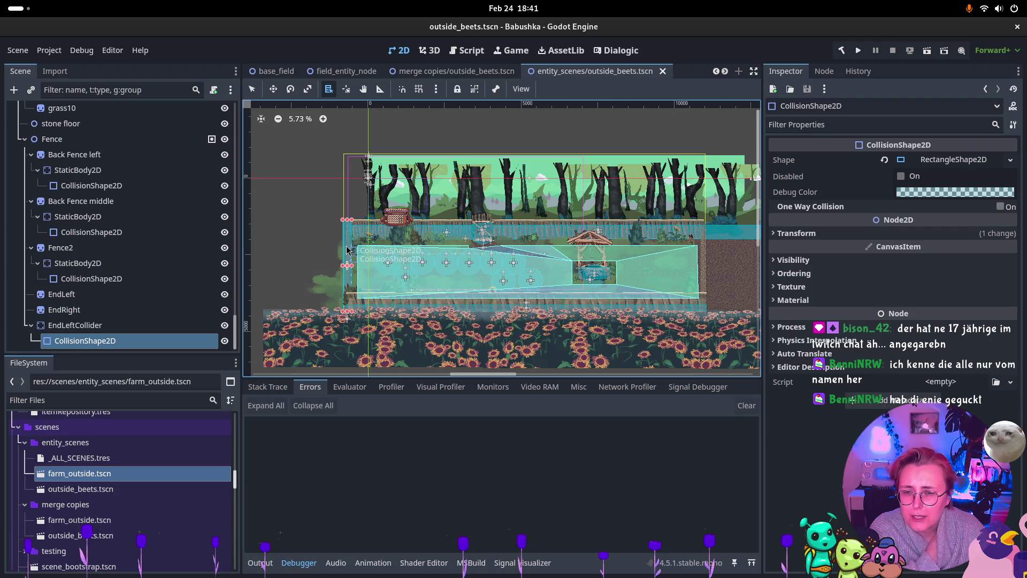
pyautogui.keyDown('alt'); pyautogui.rightClick(348, 248); pyautogui.keyUp('alt')
pyautogui.click(372, 284)
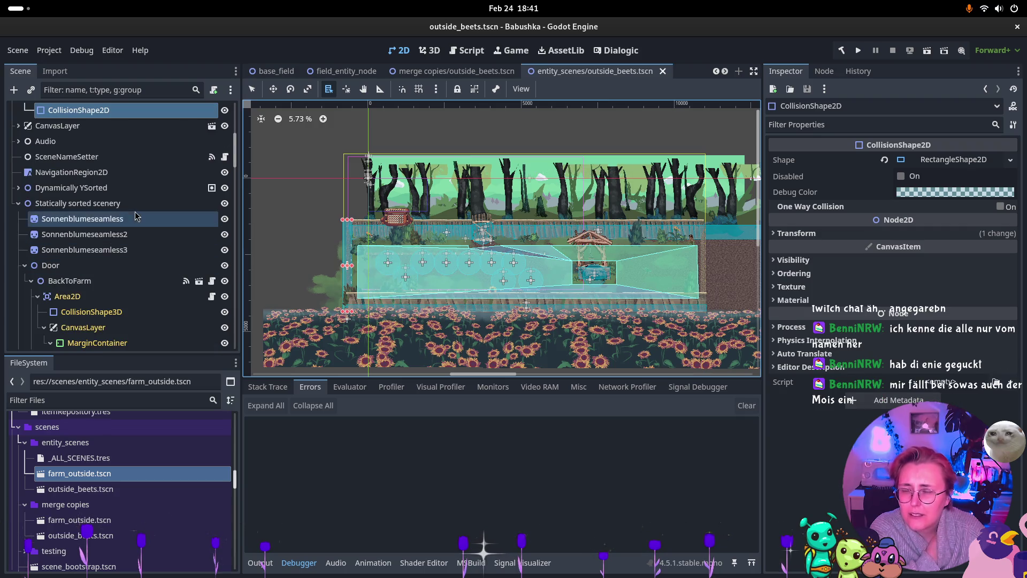
pyautogui.scroll(3, 133, 211)
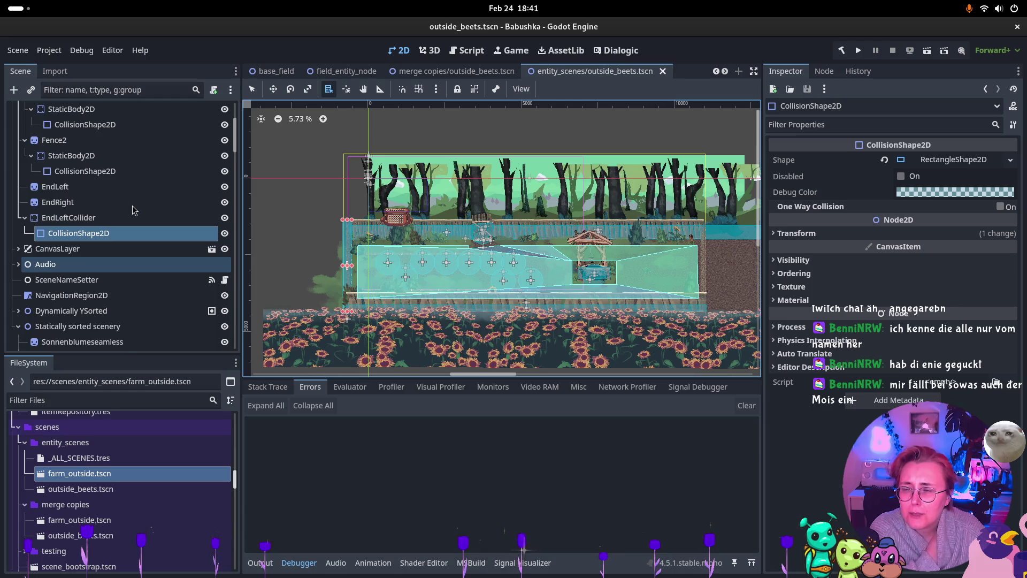
pyautogui.scroll(-3, 134, 211)
pyautogui.scroll(-9, 134, 211)
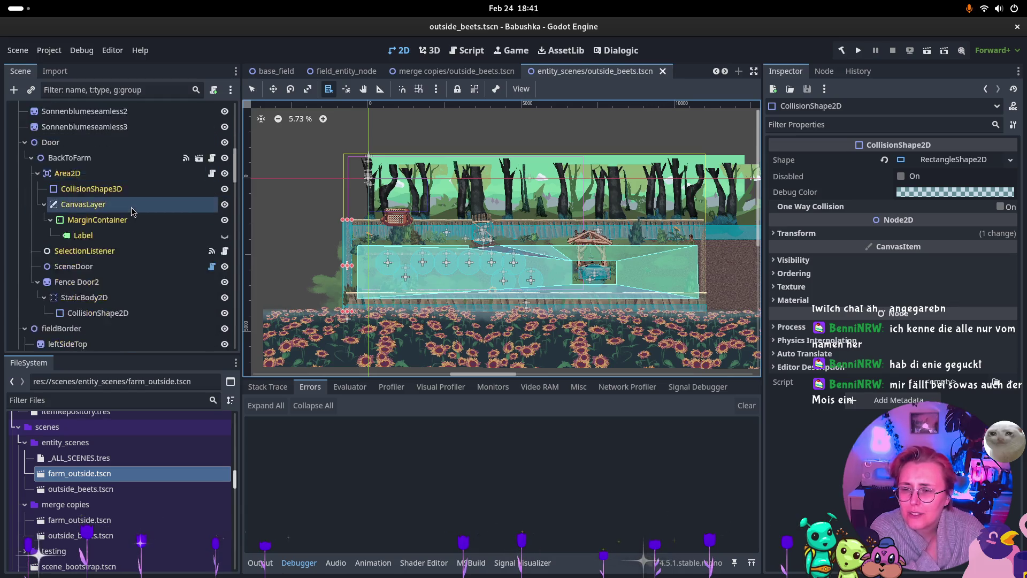
pyautogui.scroll(-3, 133, 211)
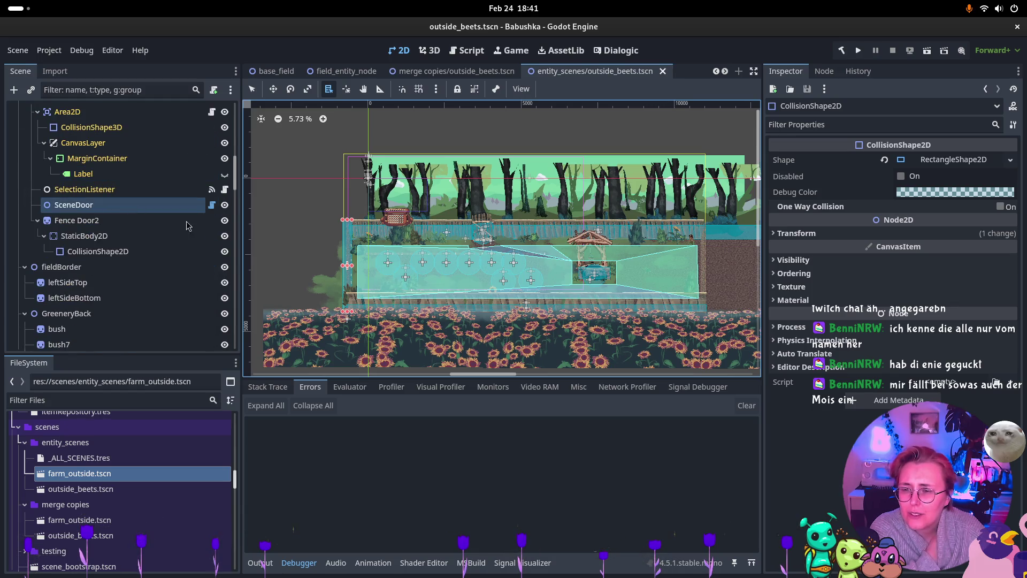
pyautogui.keyDown('alt'); pyautogui.rightClick(347, 247); pyautogui.keyUp('alt')
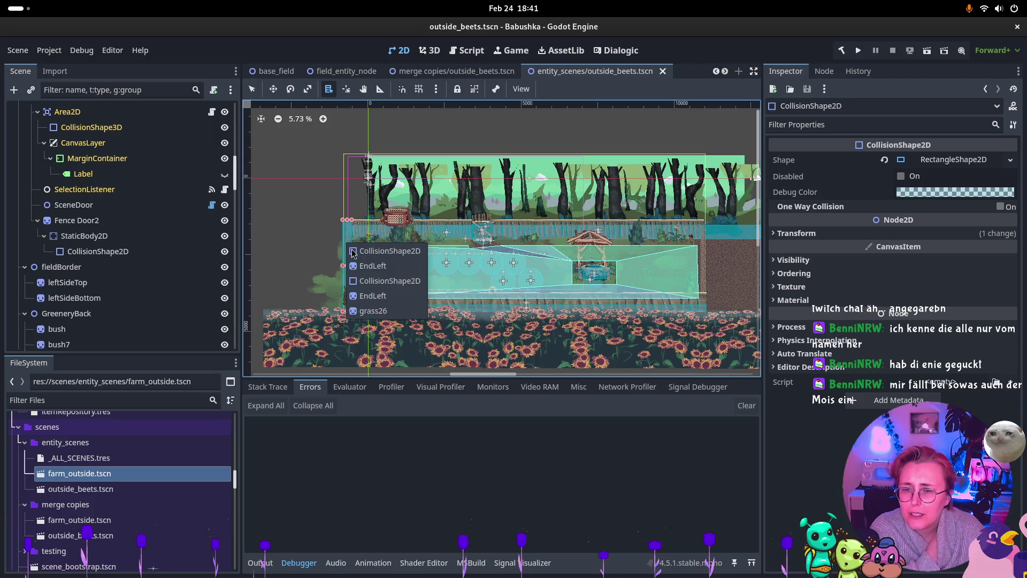
pyautogui.click(373, 286)
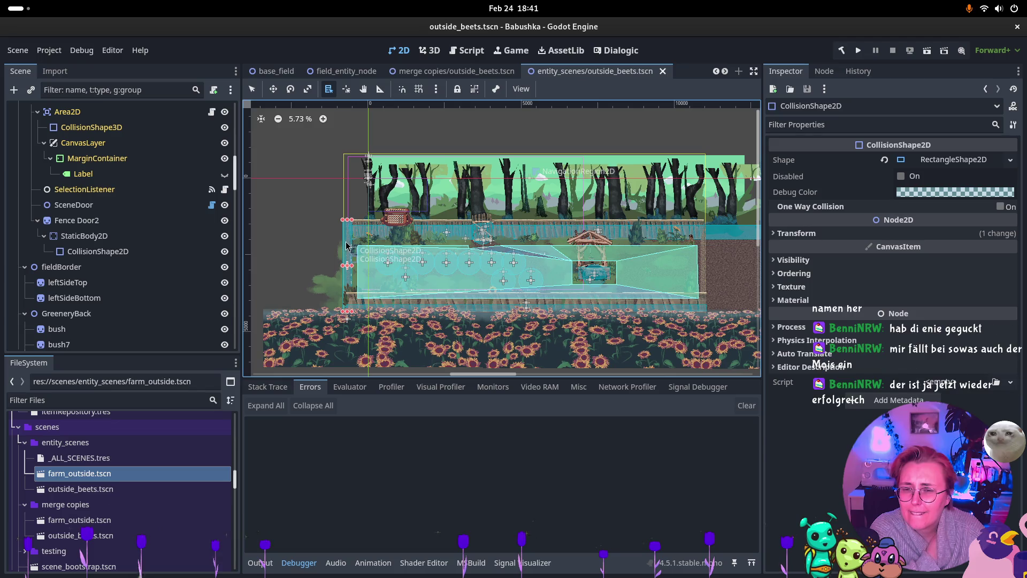
pyautogui.scroll(-10, 160, 241)
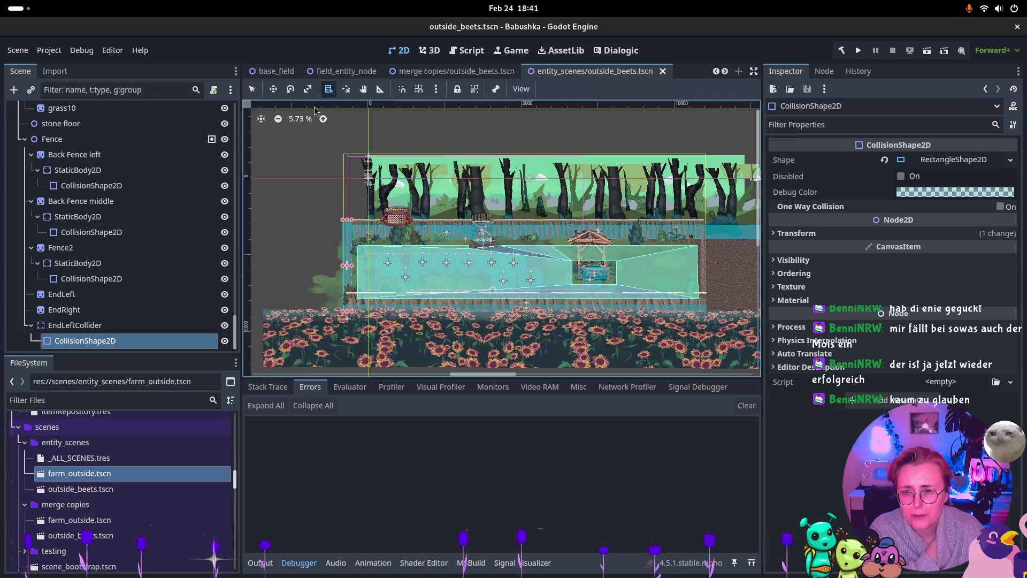
# Move EndLeftCollider's CollisionShape2D right, away from the left edge, undoing the first attempt.
pyautogui.press('w')
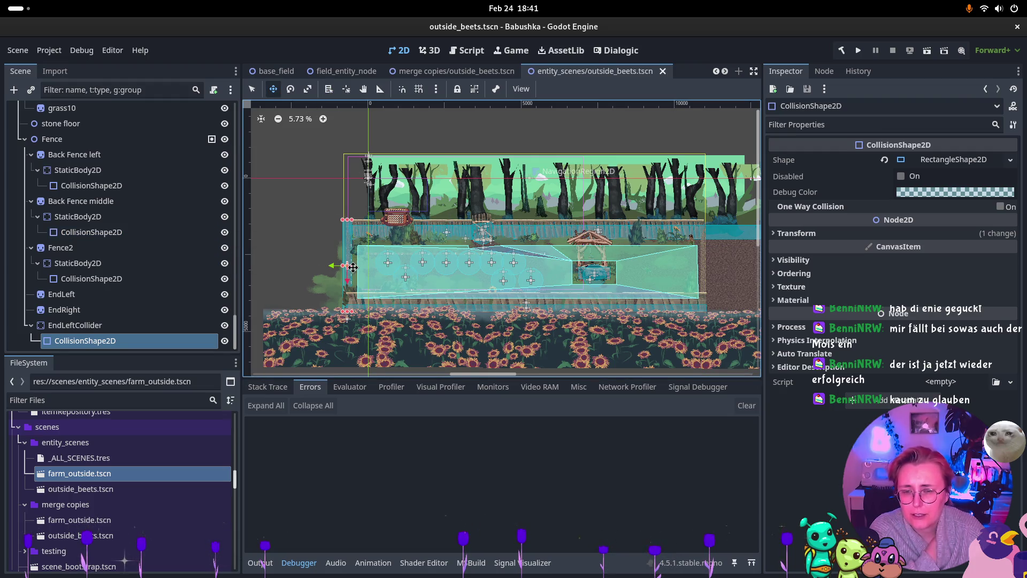
pyautogui.scroll(2, 354, 256)
pyautogui.moveTo(334, 256); pyautogui.dragTo(385, 251)
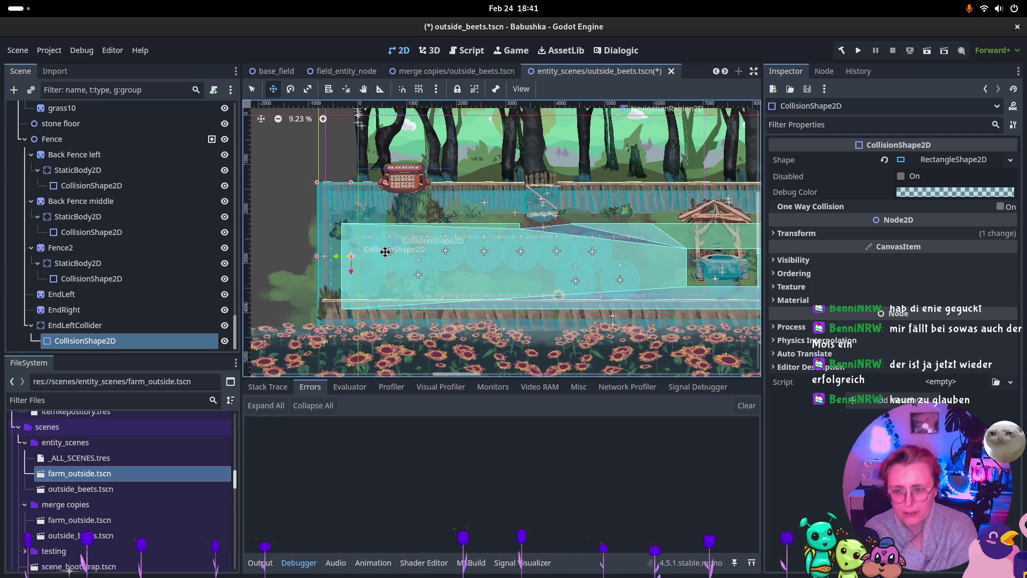
pyautogui.hotkey('ctrl', 'z')
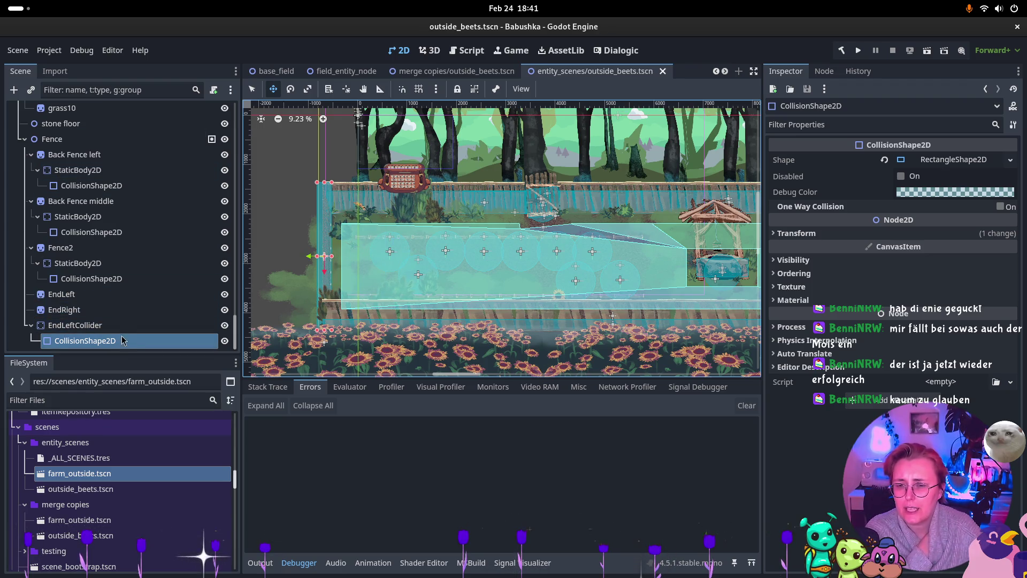
pyautogui.moveTo(328, 292)
pyautogui.mouseDown()
pyautogui.moveTo(610, 274)
pyautogui.moveTo(416, 270)
pyautogui.moveTo(403, 284)
pyautogui.moveTo(502, 290)
pyautogui.moveTo(649, 277)
pyautogui.moveTo(642, 284)
pyautogui.mouseUp()
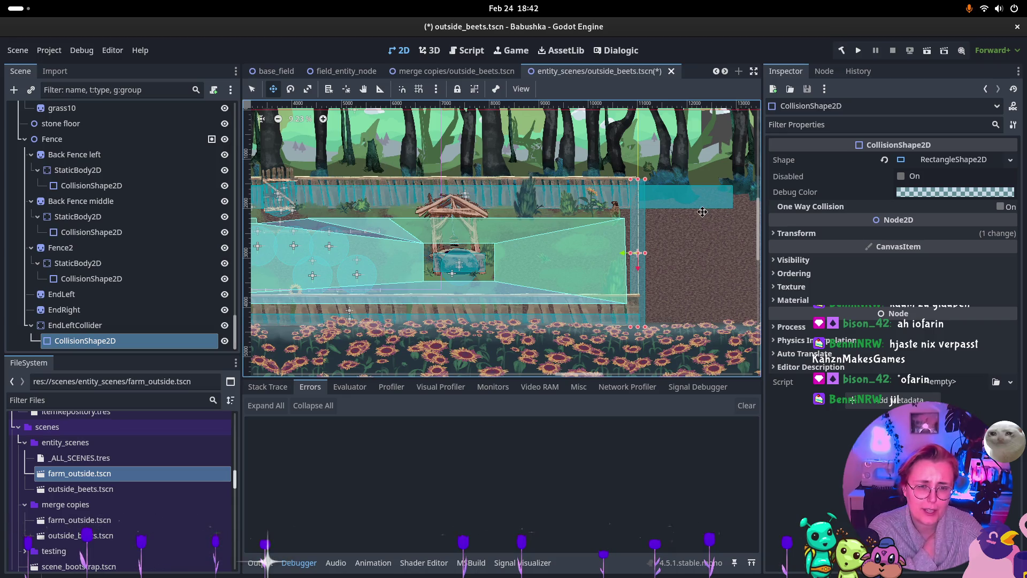
pyautogui.moveTo(478, 261); pyautogui.dragTo(639, 265)
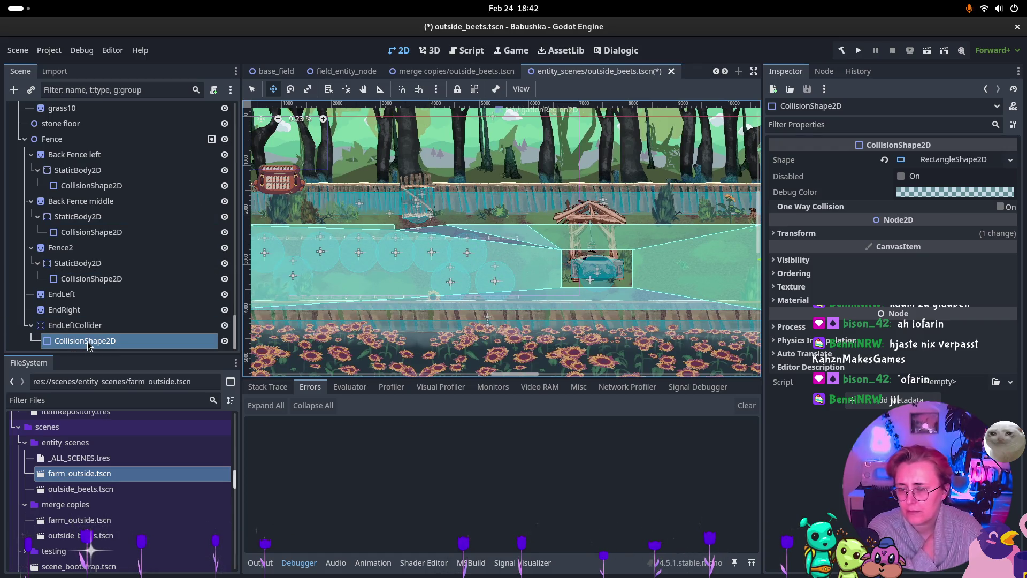
pyautogui.click(101, 327)
# Select the EndLeftCollider body, shift it right, and save the scene.
pyautogui.scroll(-3, 418, 265)
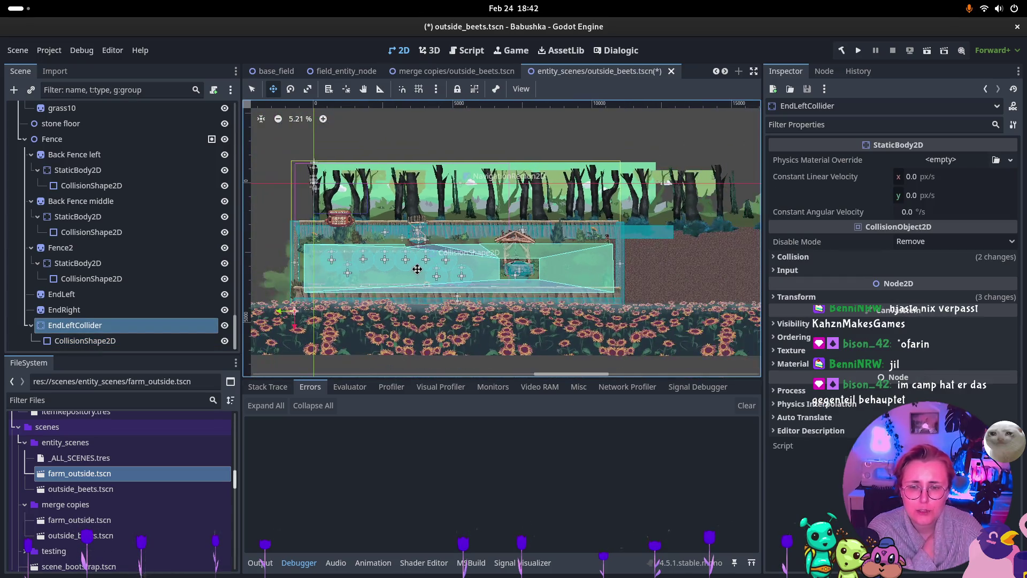
pyautogui.click(93, 339)
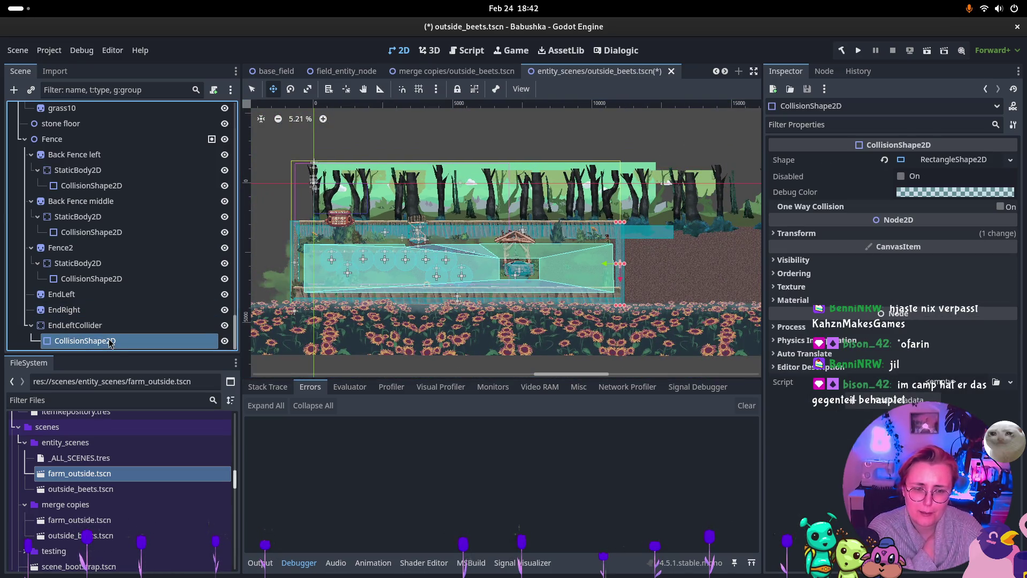
pyautogui.click(92, 326)
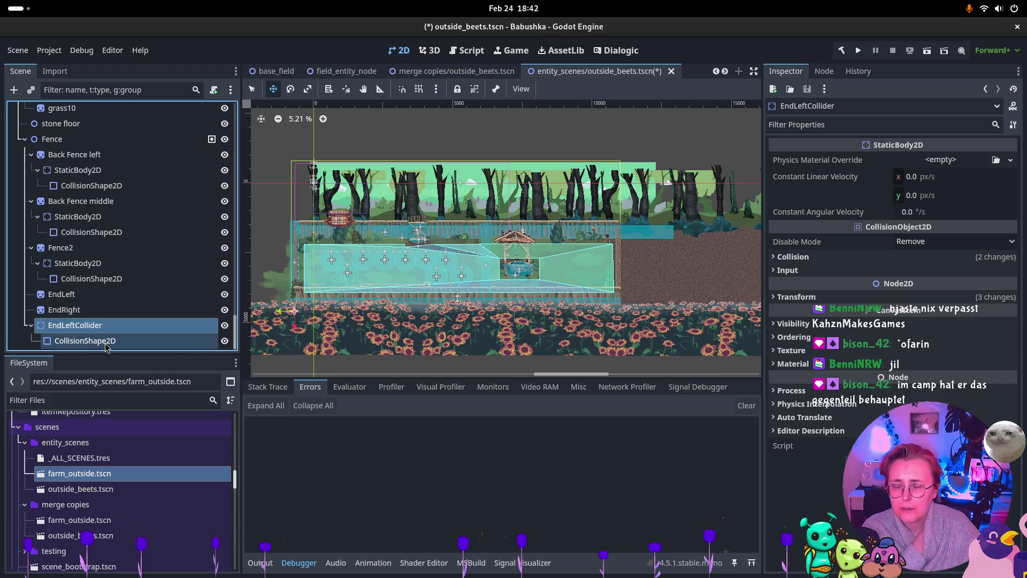
pyautogui.click(98, 341)
pyautogui.click(75, 325)
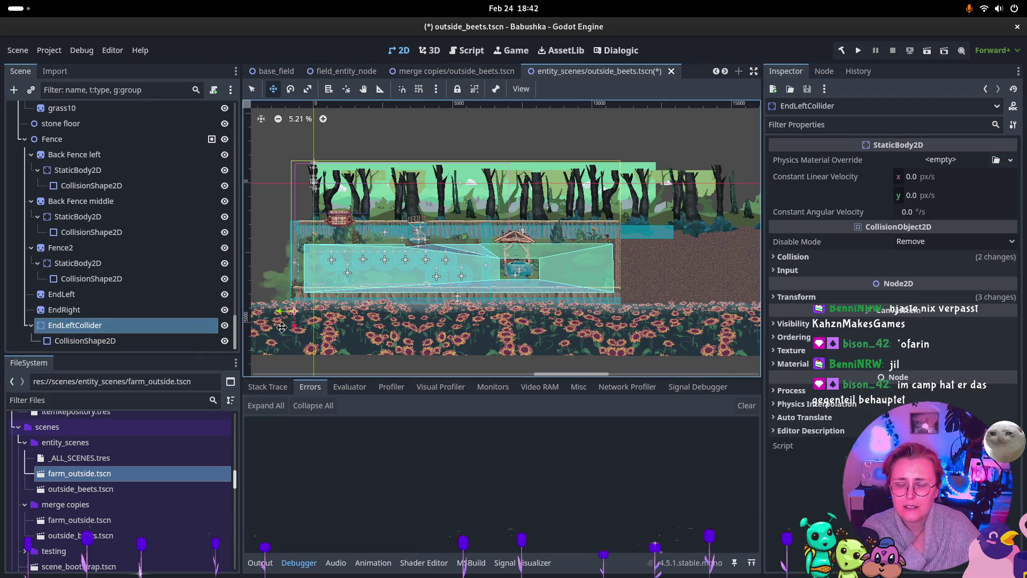
pyautogui.moveTo(316, 322); pyautogui.dragTo(467, 324)
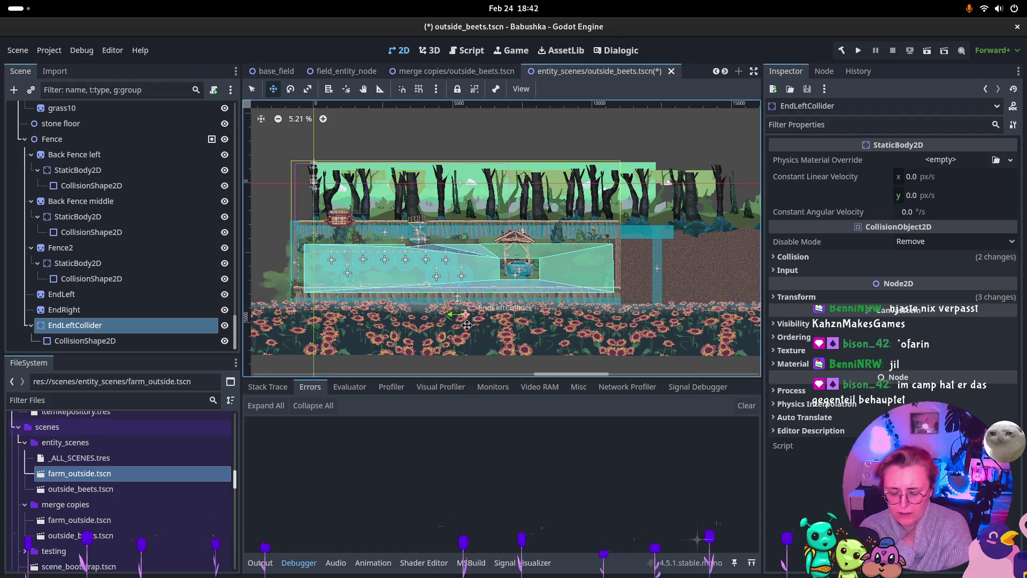
pyautogui.hotkey('ctrl', 's')
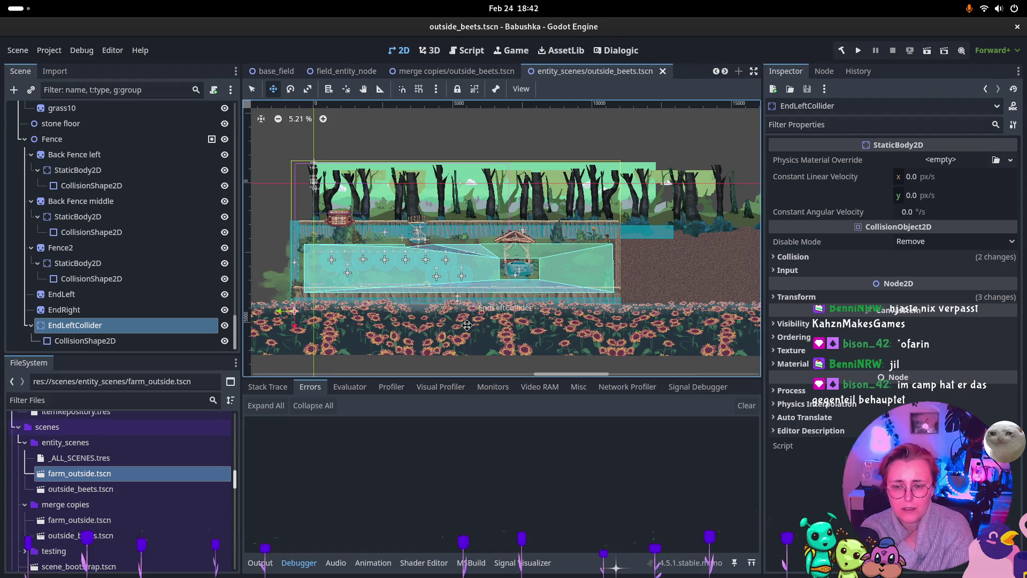
# Drag the EndLeftCollider wall on to the field's right edge, about (11689, 403) px.
pyautogui.click(79, 341)
pyautogui.click(74, 325)
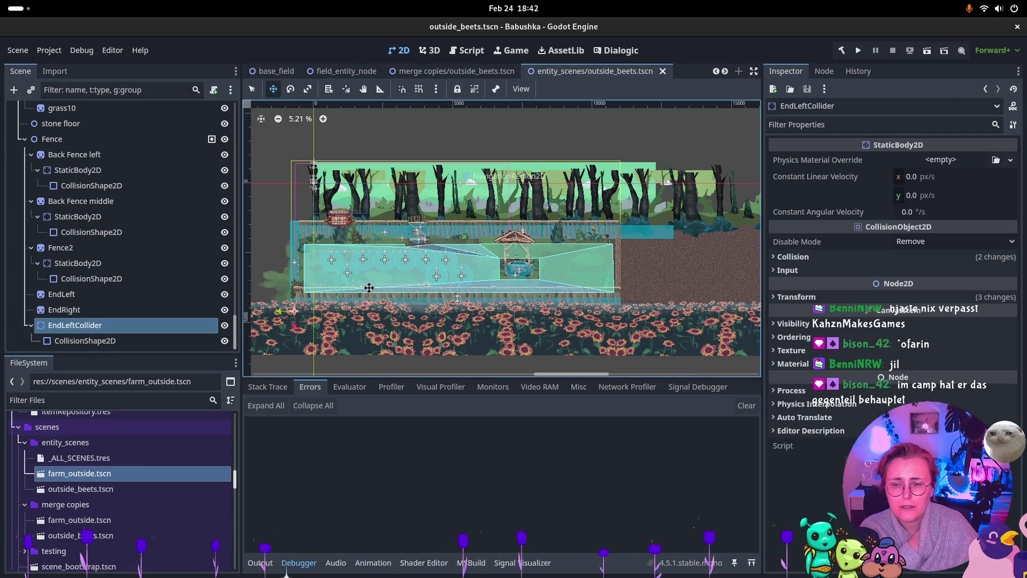
pyautogui.moveTo(295, 312)
pyautogui.mouseDown()
pyautogui.moveTo(620, 326)
pyautogui.moveTo(619, 317)
pyautogui.mouseUp()
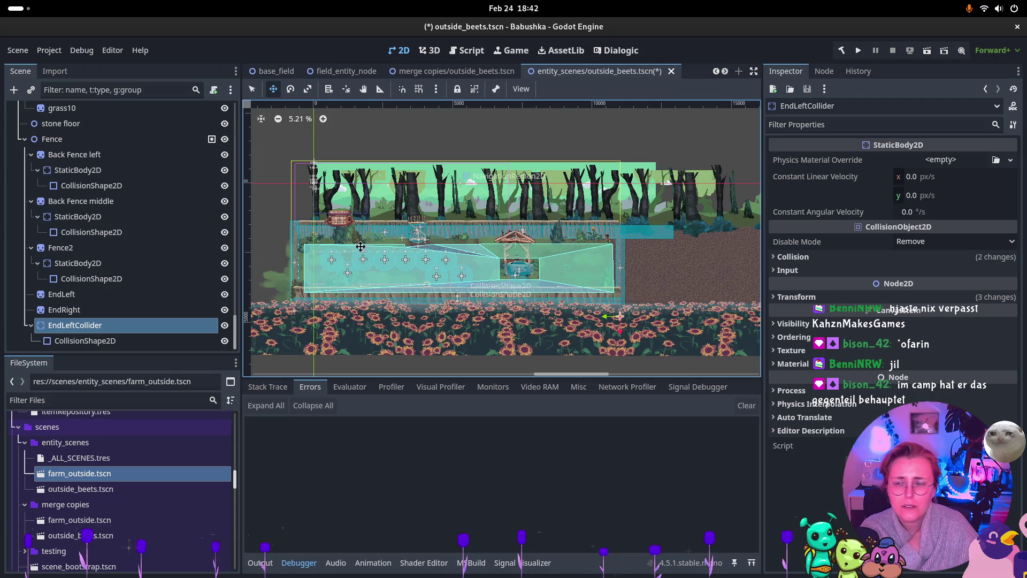
pyautogui.click(89, 332)
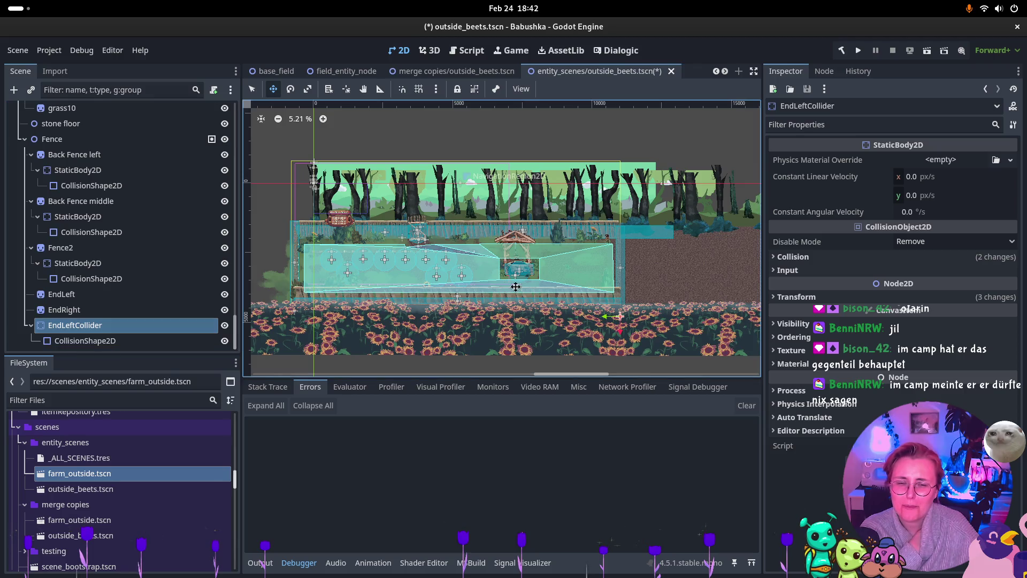
# Rename the EndLeftCollider node to EndRightCollider by replacing 'Left' with 'Right'.
pyautogui.scroll(5, 594, 278)
pyautogui.scroll(1, 594, 278)
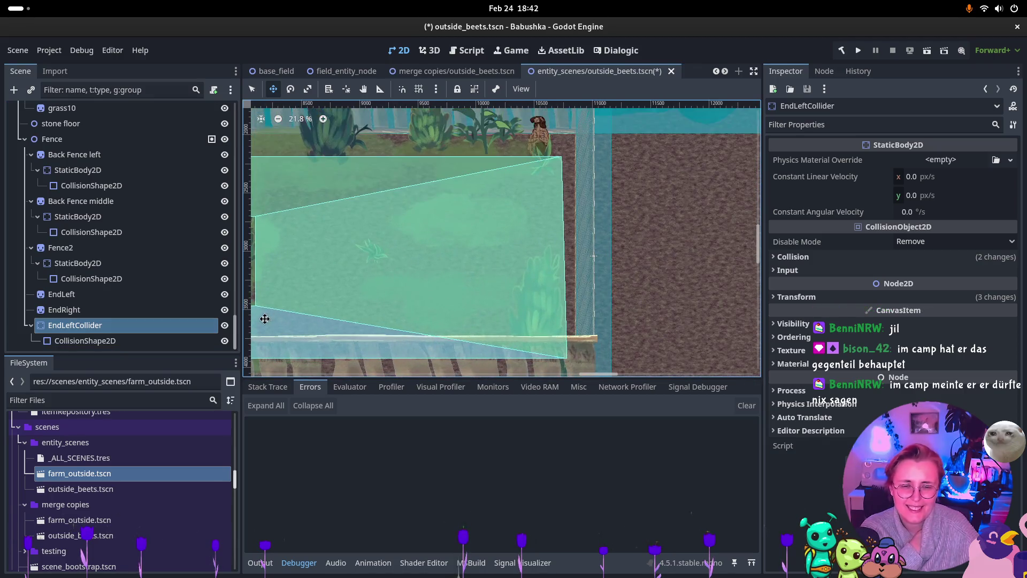
pyautogui.doubleClick(81, 326)
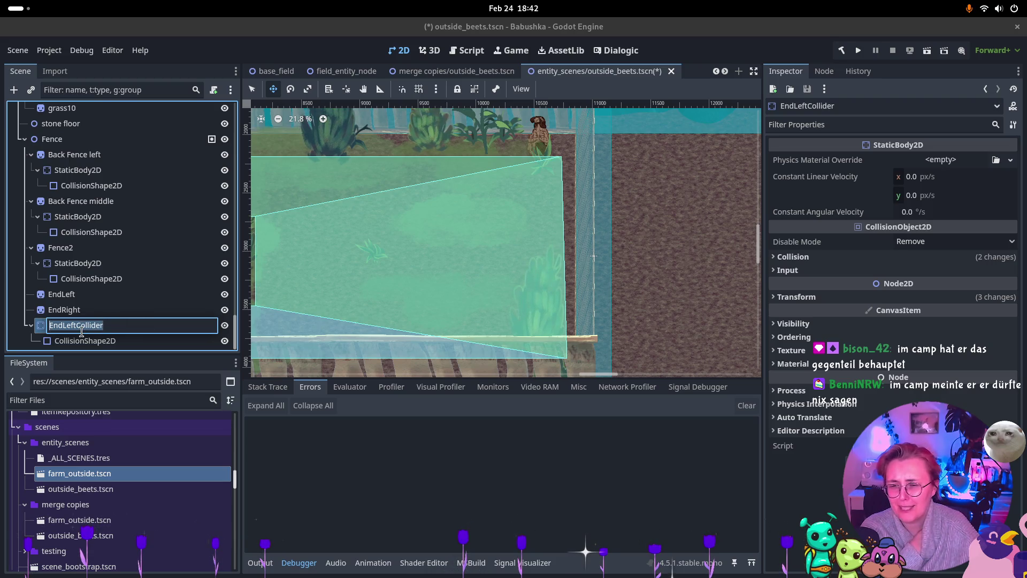
pyautogui.click(84, 328)
pyautogui.press('Right')
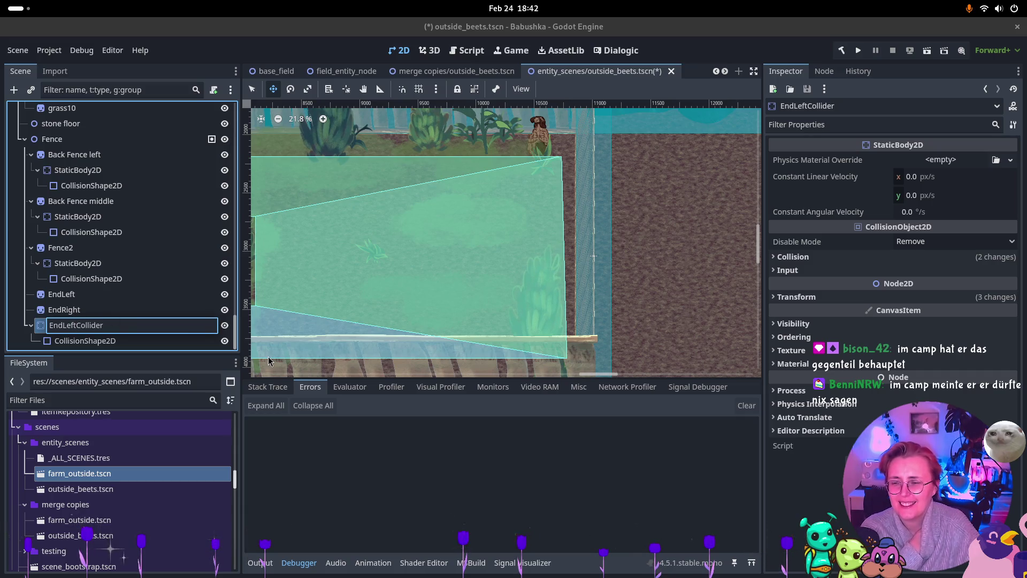
pyautogui.press('BackSpace')
pyautogui.press('BackSpace')
pyautogui.press('BackSpace')
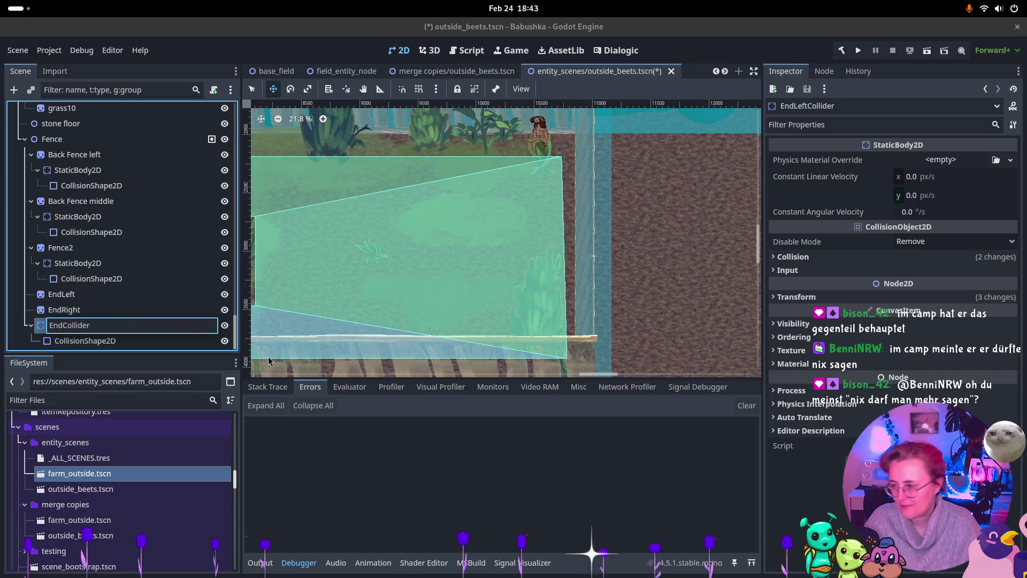
pyautogui.write('Right')
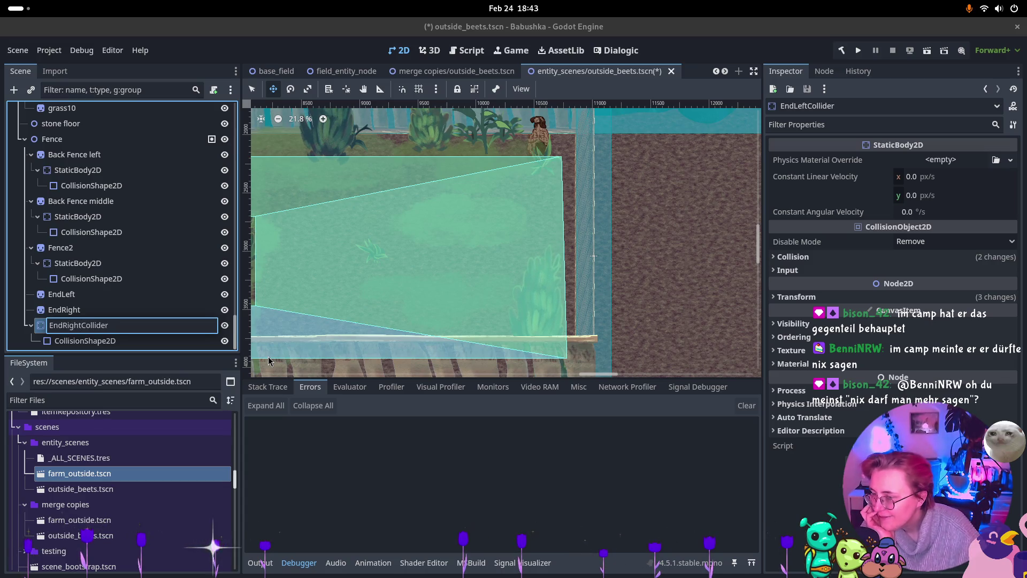
pyautogui.press('Return')
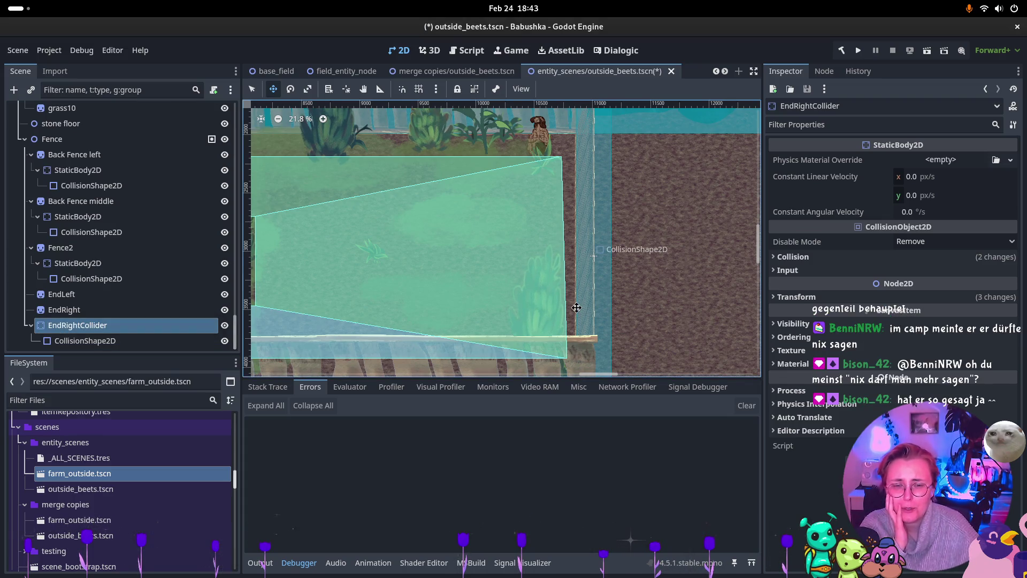
pyautogui.scroll(-2, 574, 306)
pyautogui.scroll(-3, 574, 306)
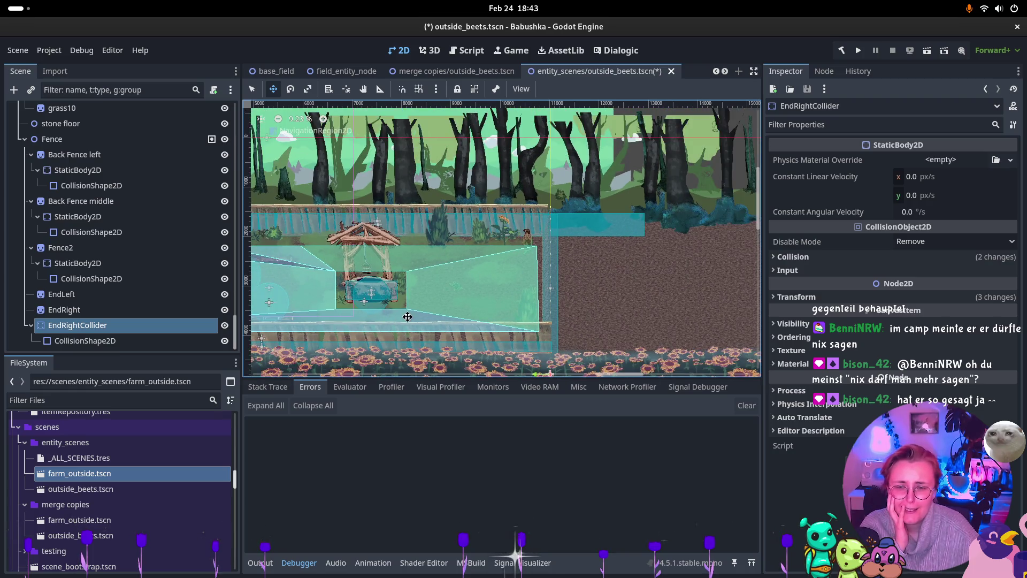
pyautogui.hscroll(-5, 583, 308)
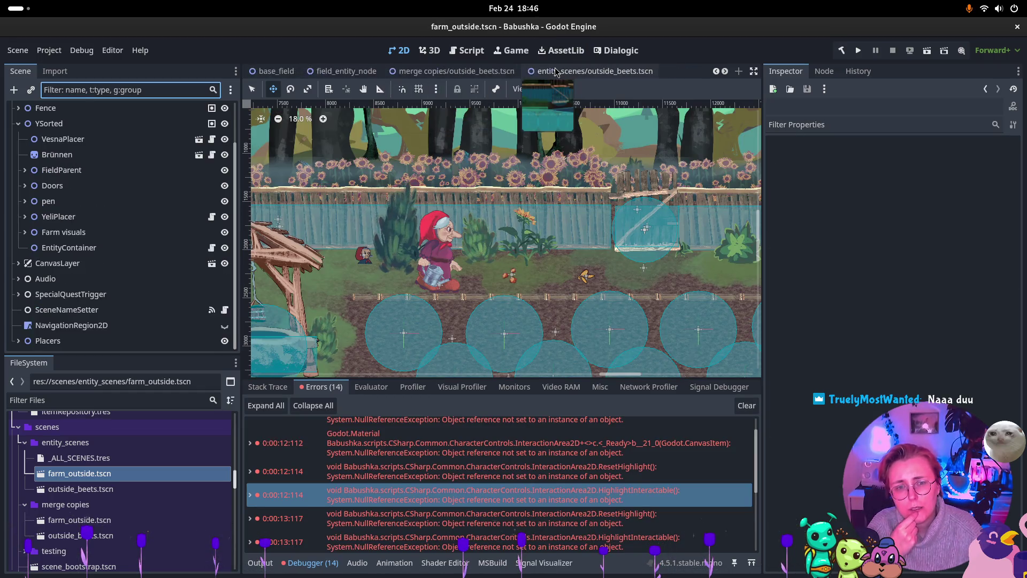
# Scroll through the farm_outside scene after saving outside_beets.
pyautogui.scroll(-2, 556, 71)
# In outside_beets, select the Brünnen well's InteractionArea and expand its Sprites To Outline list.
pyautogui.click(557, 71)
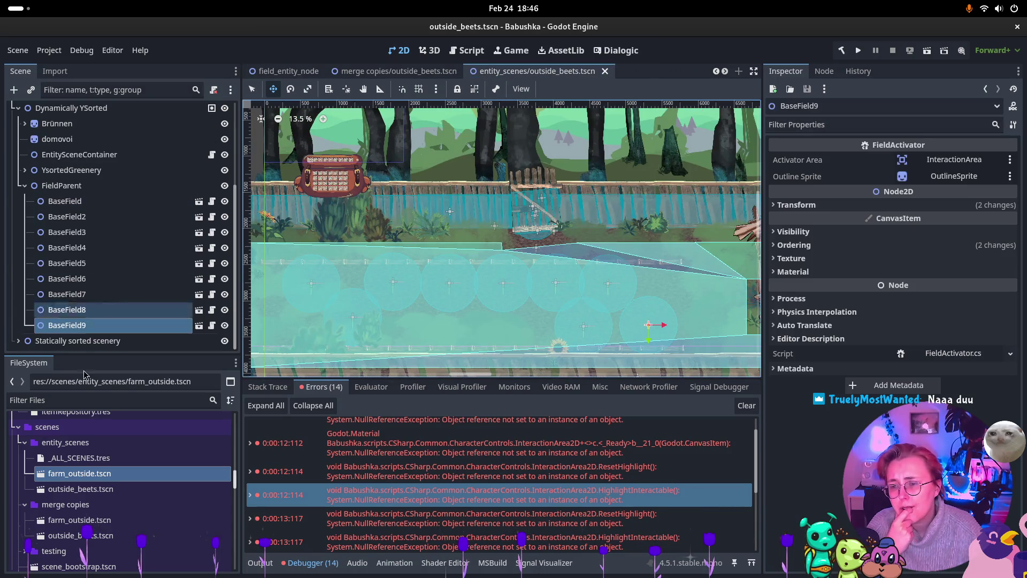
pyautogui.click(25, 185)
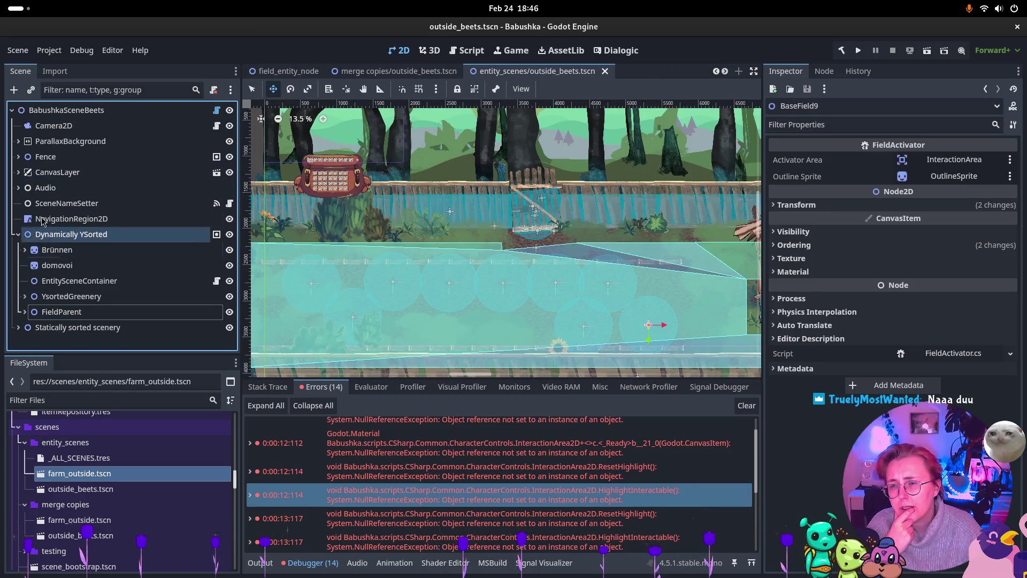
pyautogui.click(58, 250)
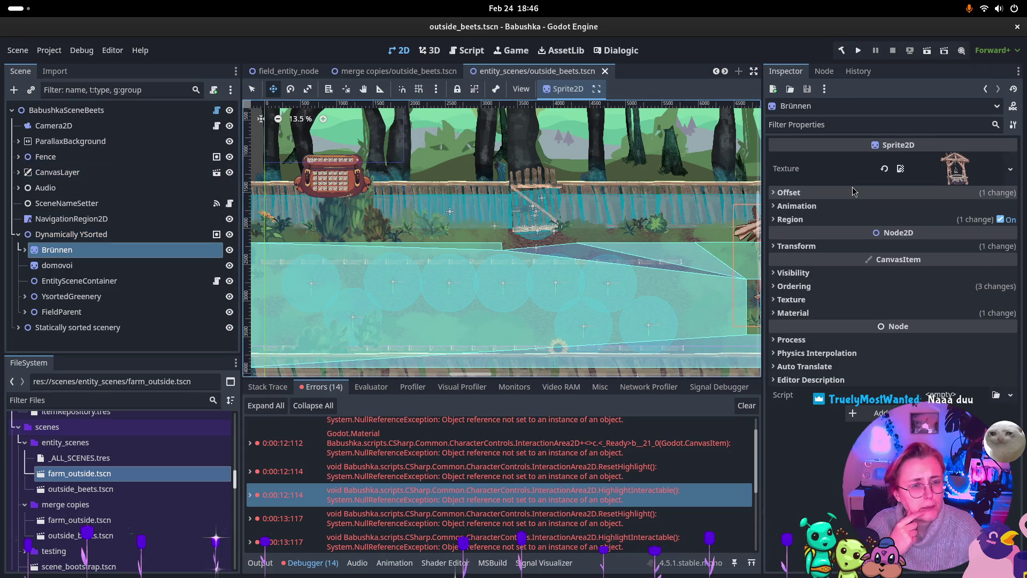
pyautogui.click(24, 250)
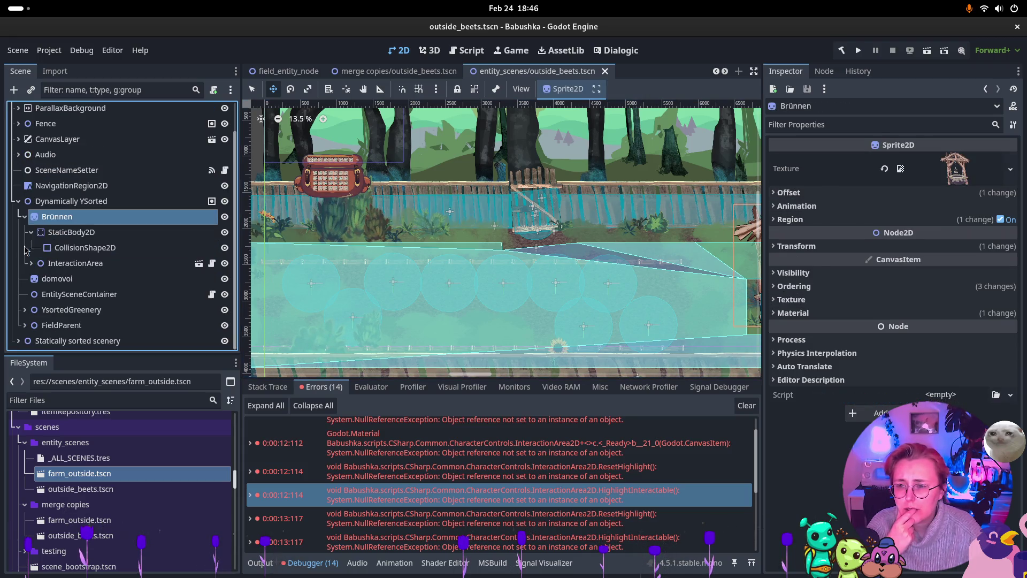
pyautogui.click(110, 262)
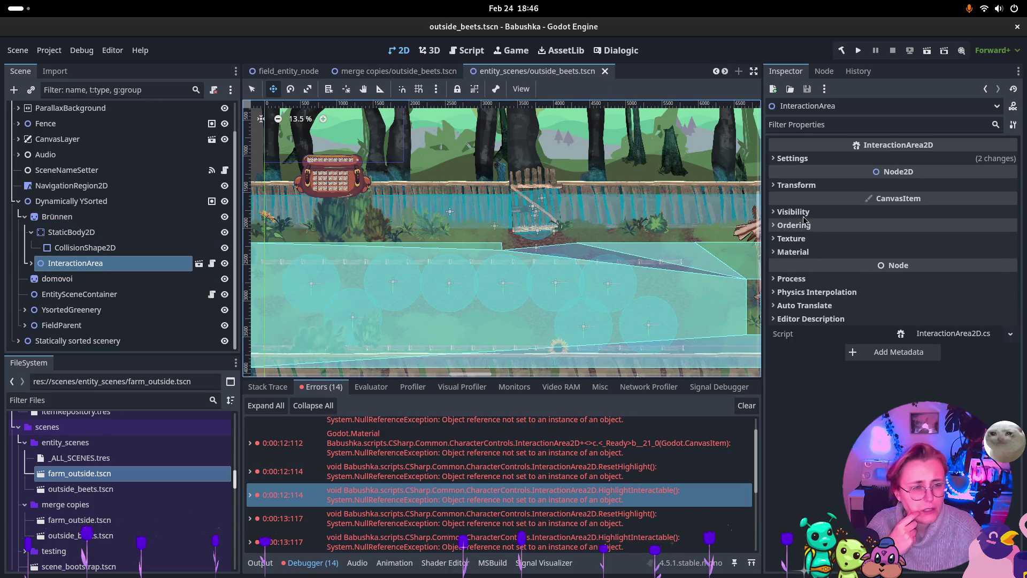
pyautogui.click(797, 159)
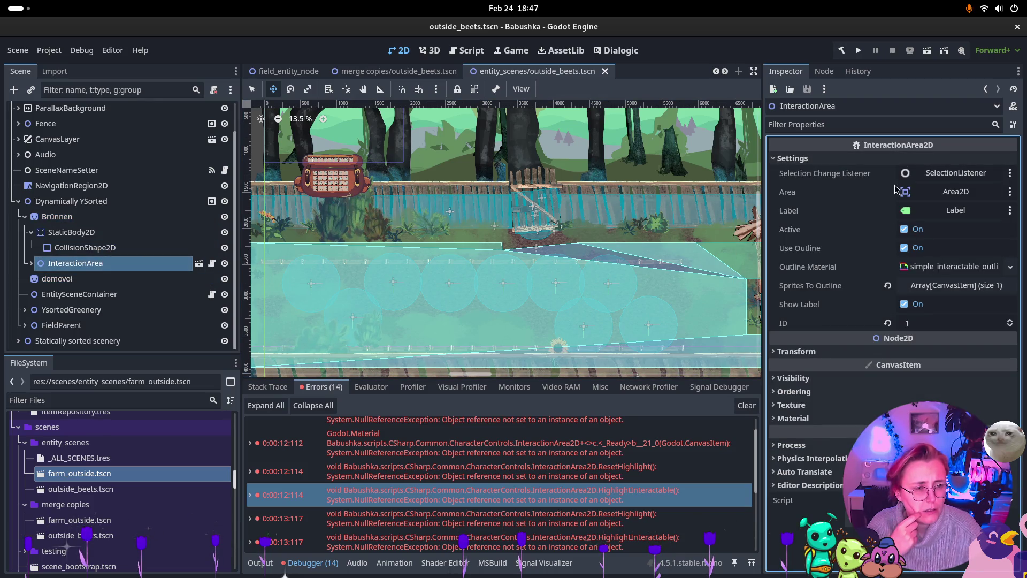
pyautogui.click(934, 289)
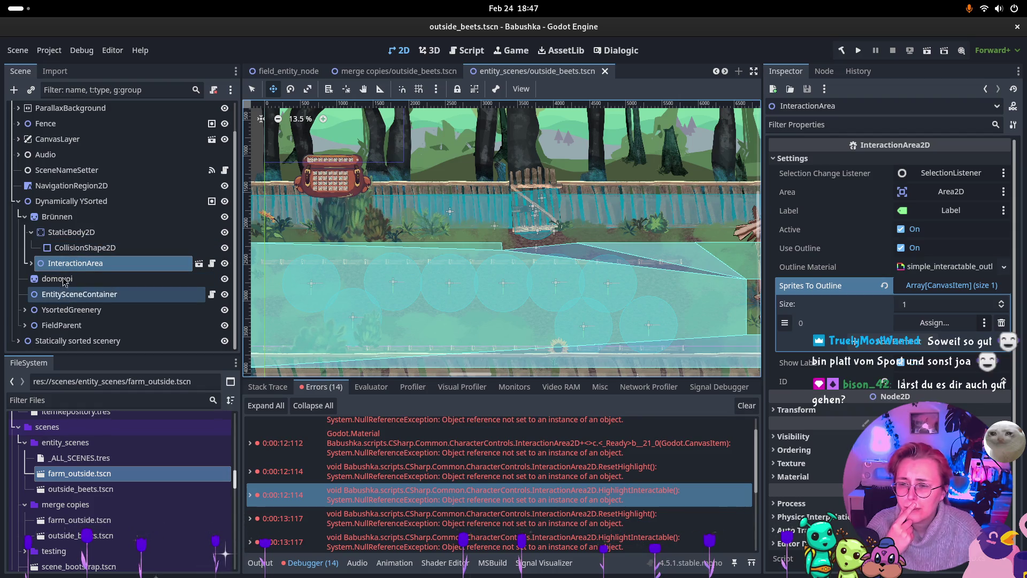
# Open the interaction_area_2d scene from the InteractionArea node.
pyautogui.click(30, 263)
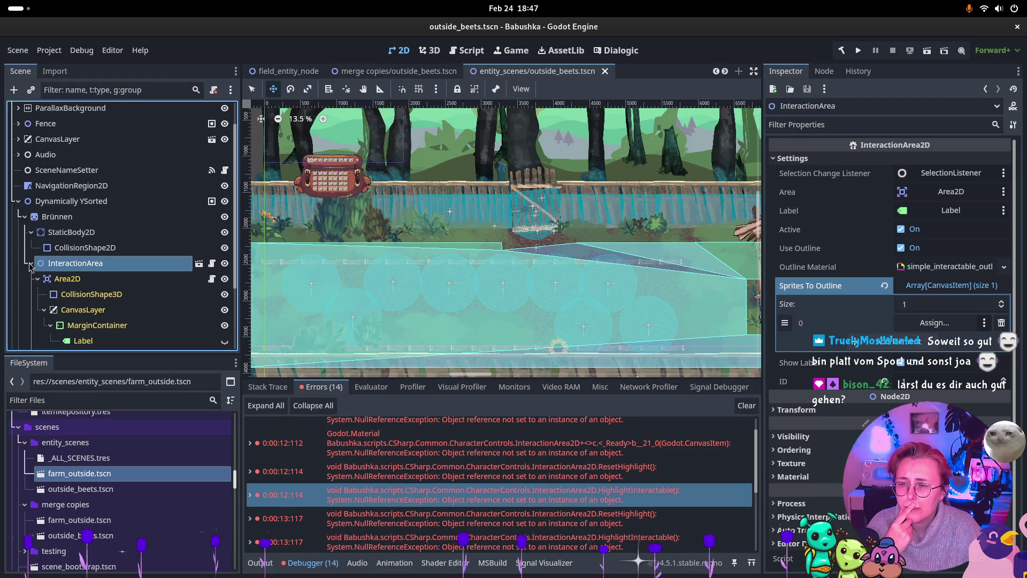
pyautogui.scroll(-2, 50, 266)
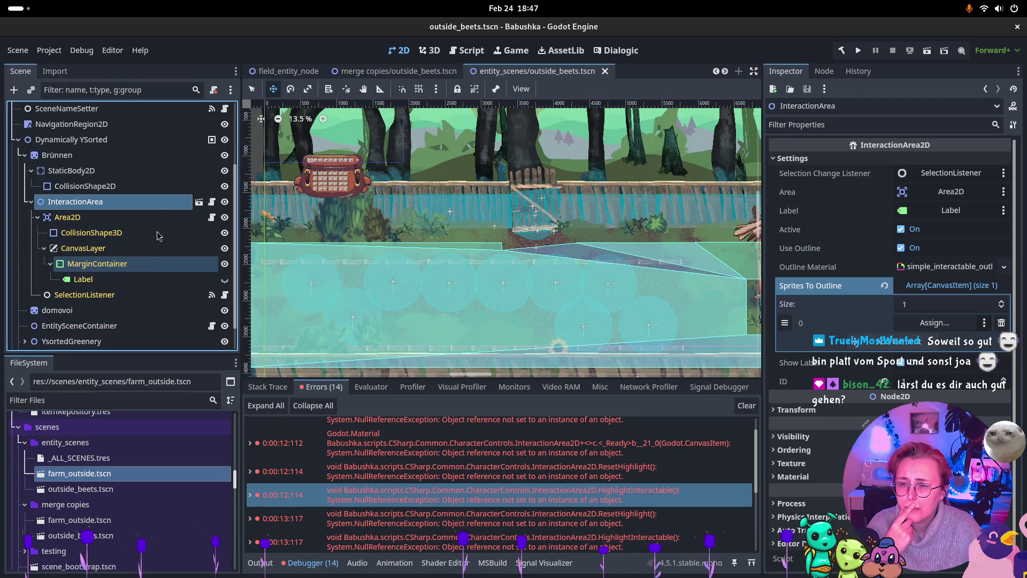
pyautogui.click(199, 202)
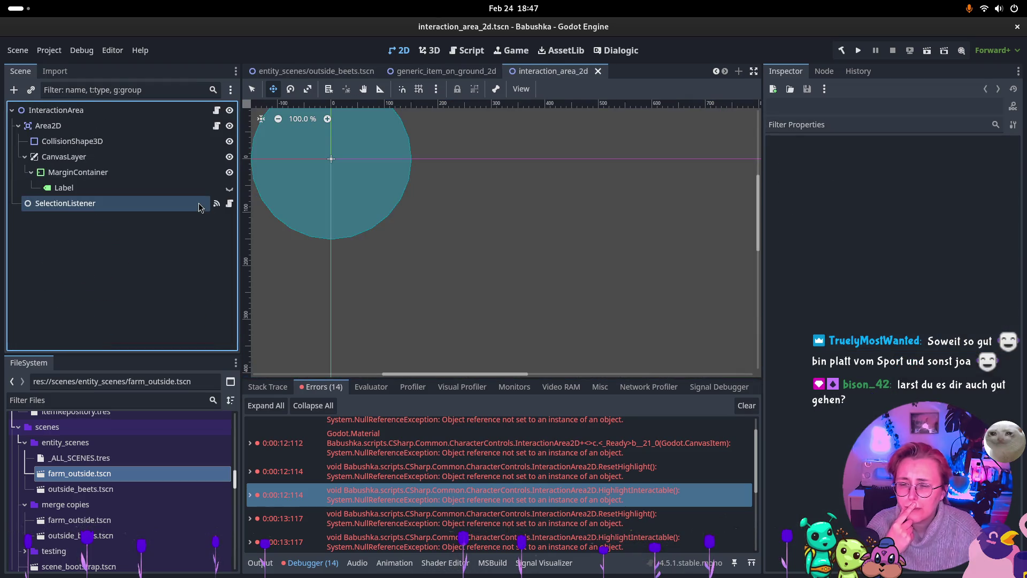
# Check that the InteractionArea root's Sprites To Outline array is empty, then close interaction_area_2d.tscn.
pyautogui.click(144, 115)
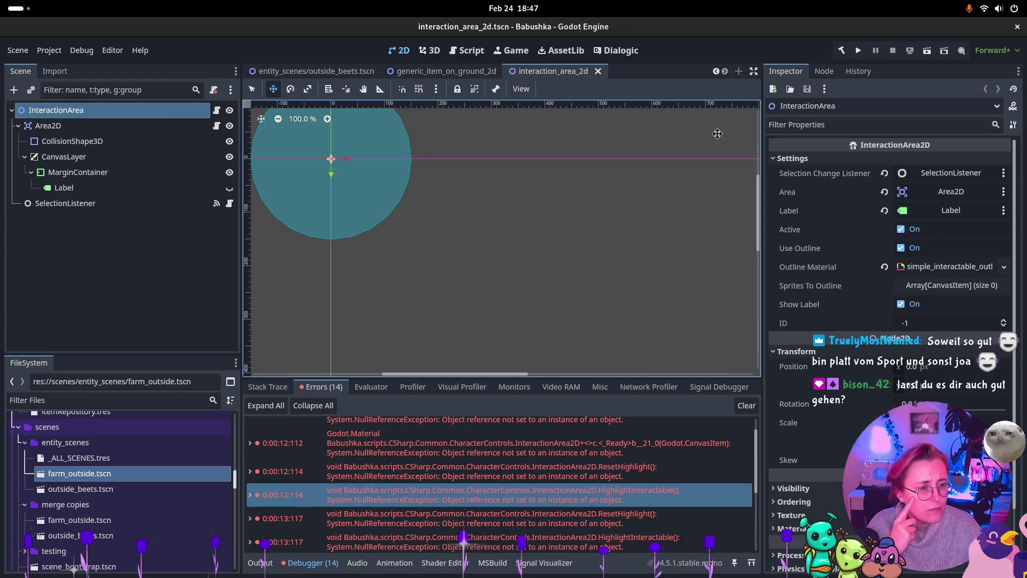
pyautogui.click(947, 290)
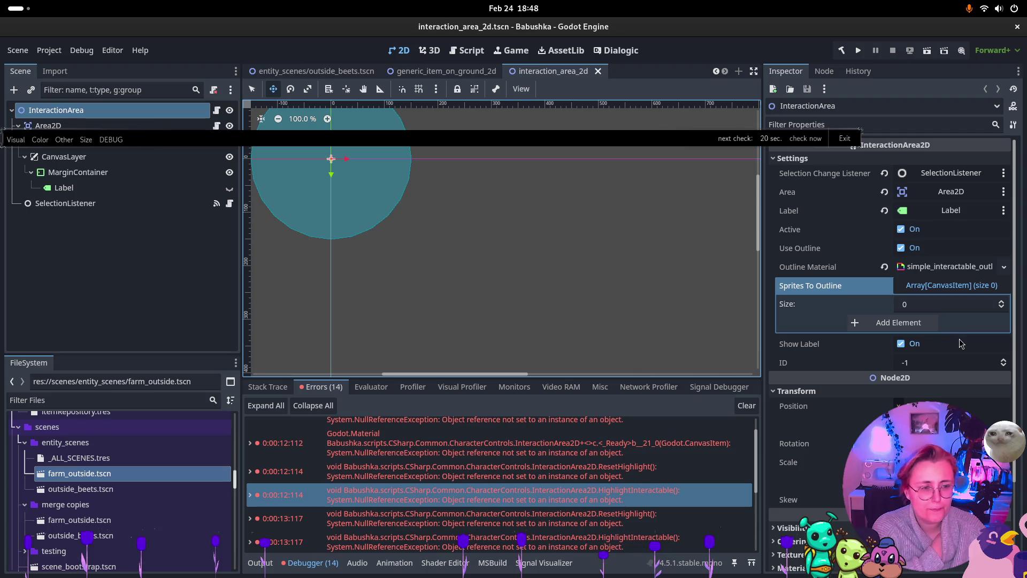
pyautogui.click(914, 289)
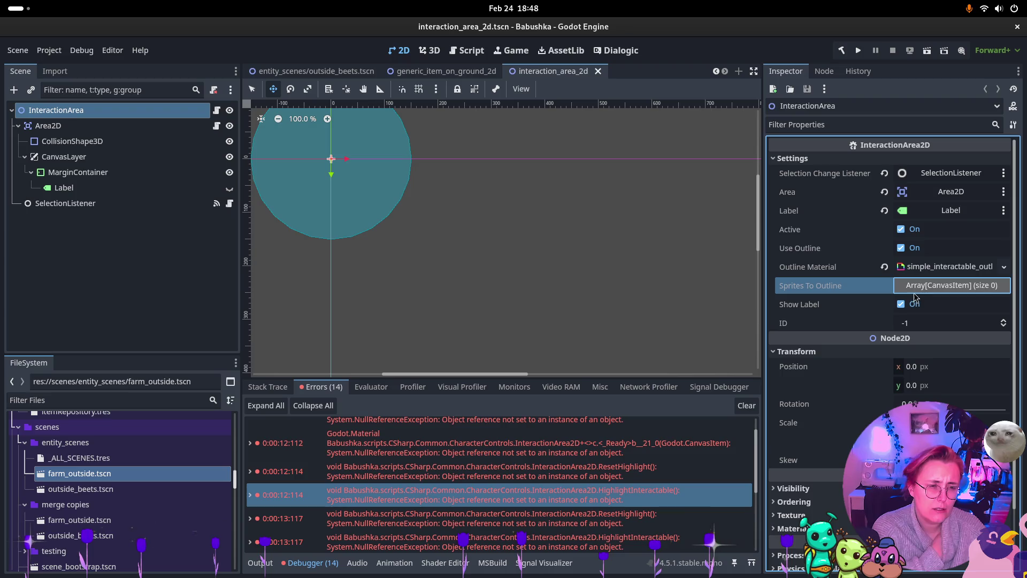
pyautogui.click(598, 71)
pyautogui.click(452, 72)
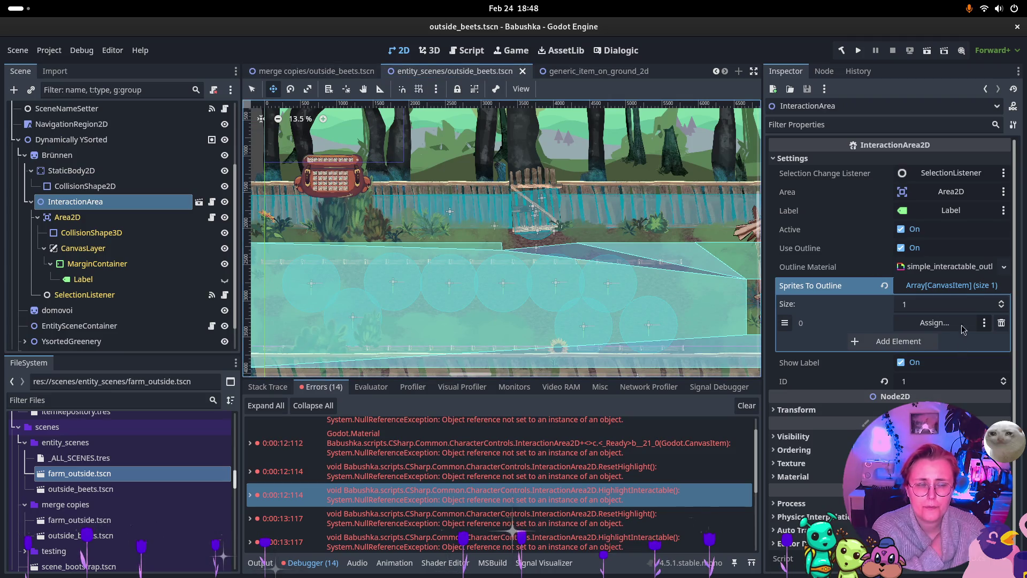
# Assign the Brünnen node to Sprites To Outline element 0 and save the outside_beets scene.
pyautogui.click(963, 290)
pyautogui.click(963, 290)
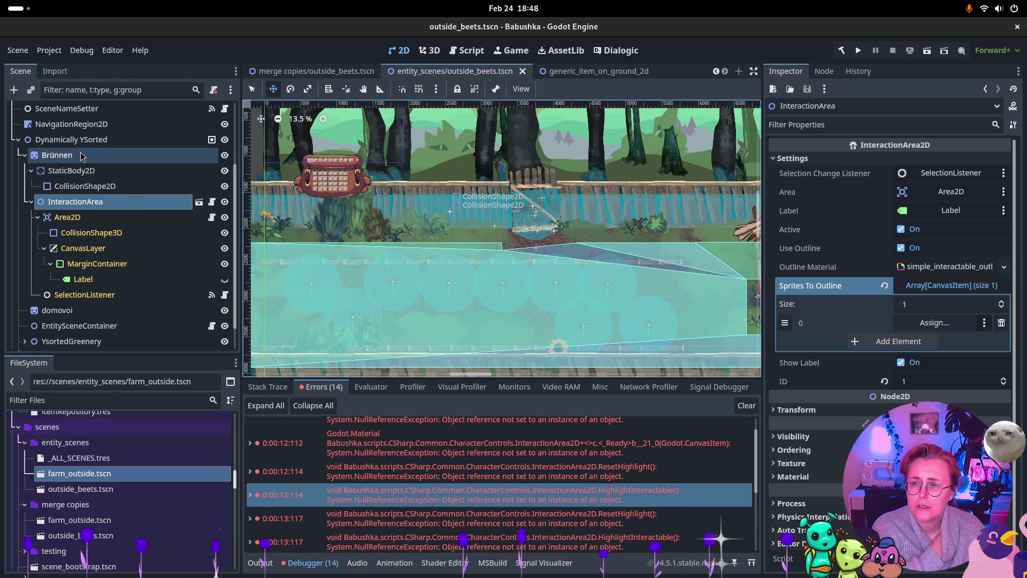
pyautogui.click(57, 155)
pyautogui.moveTo(583, 242); pyautogui.dragTo(941, 323)
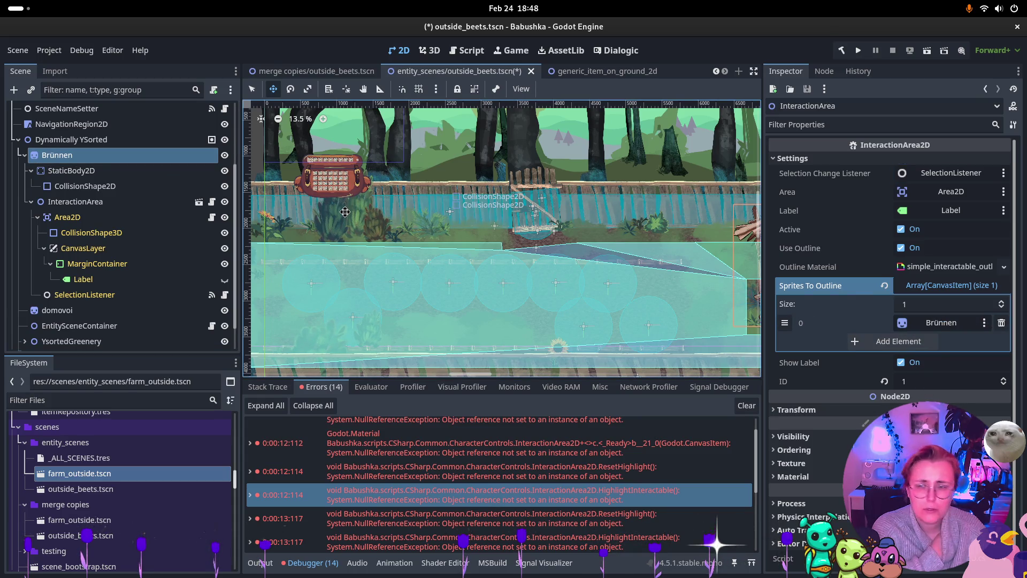
pyautogui.hotkey('ctrl', 's')
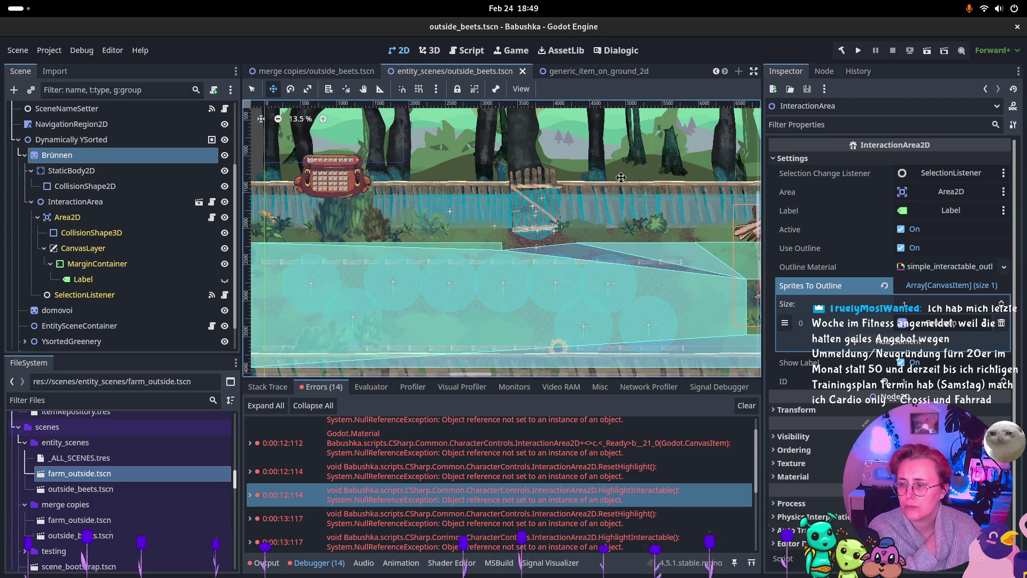
pyautogui.moveTo(617, 436)
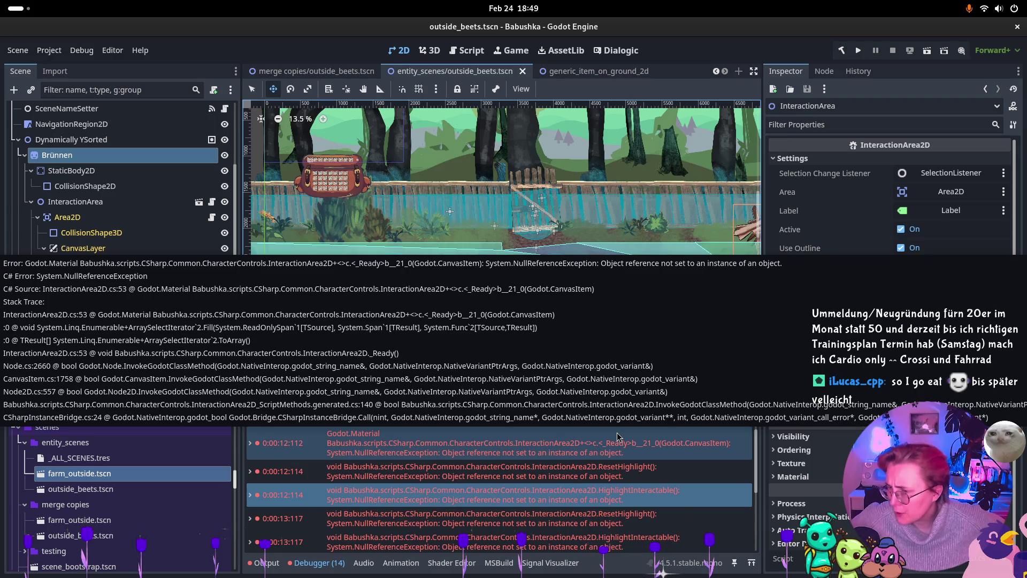
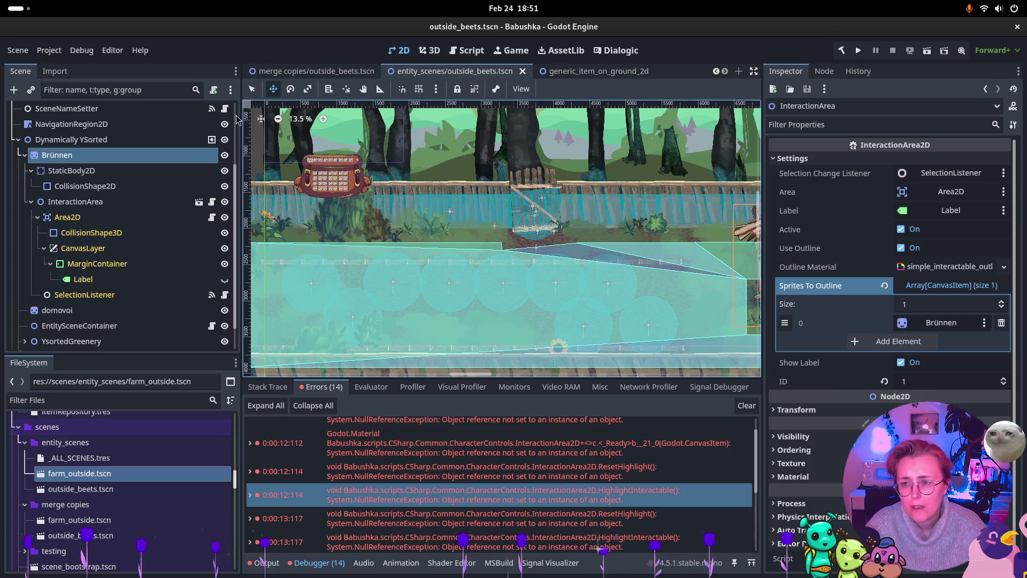
# Collapse Brünnen, filter the scene tree for InteractionArea2D, then clear the filter.
pyautogui.click(24, 155)
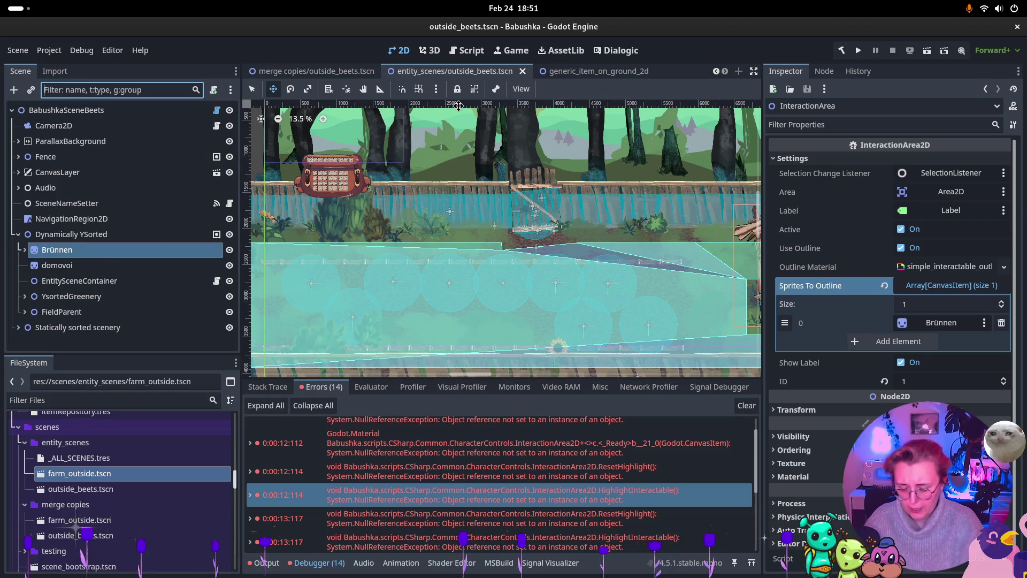
pyautogui.write('InteractionArea')
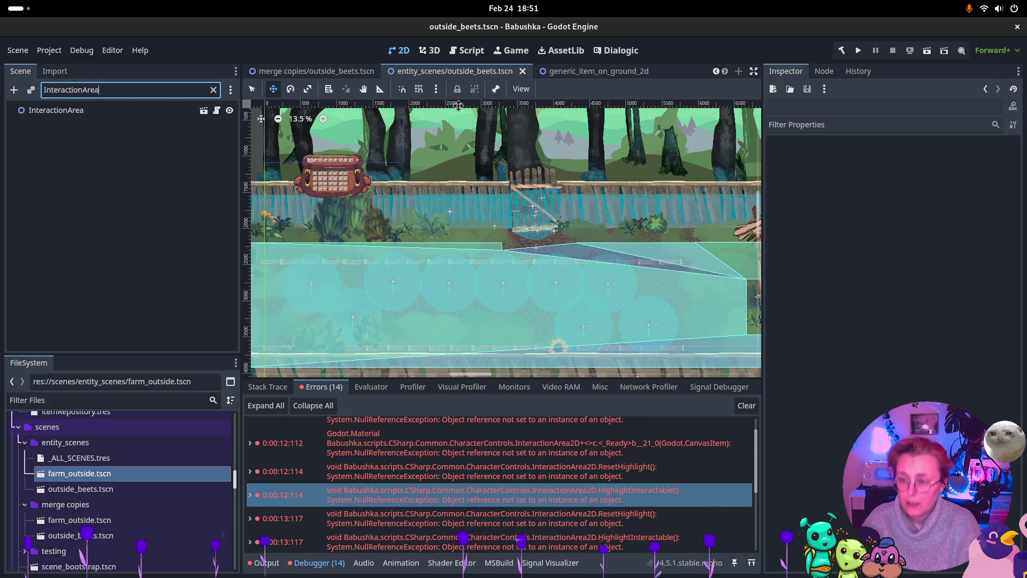
pyautogui.write('2D')
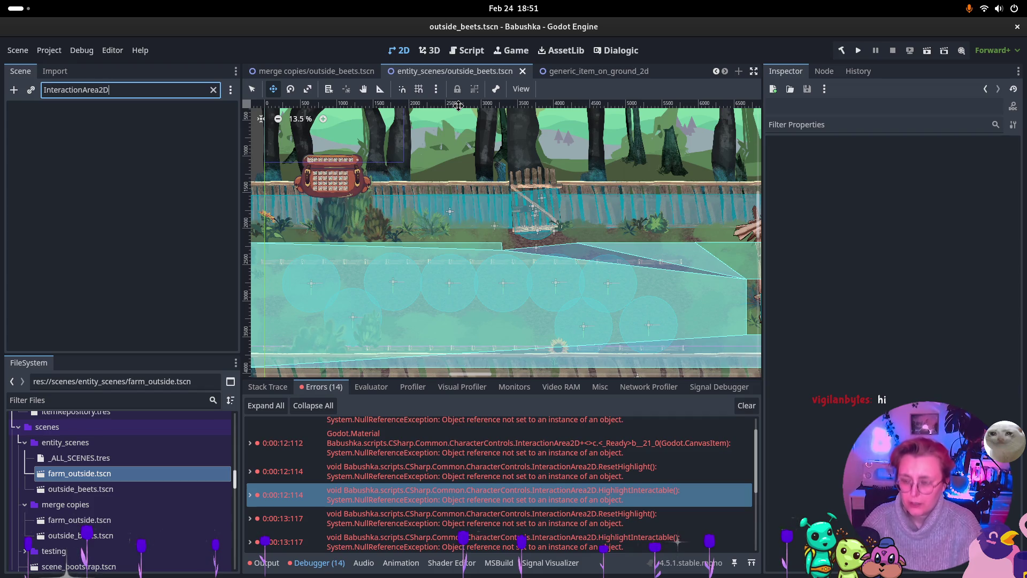
pyautogui.click(213, 90)
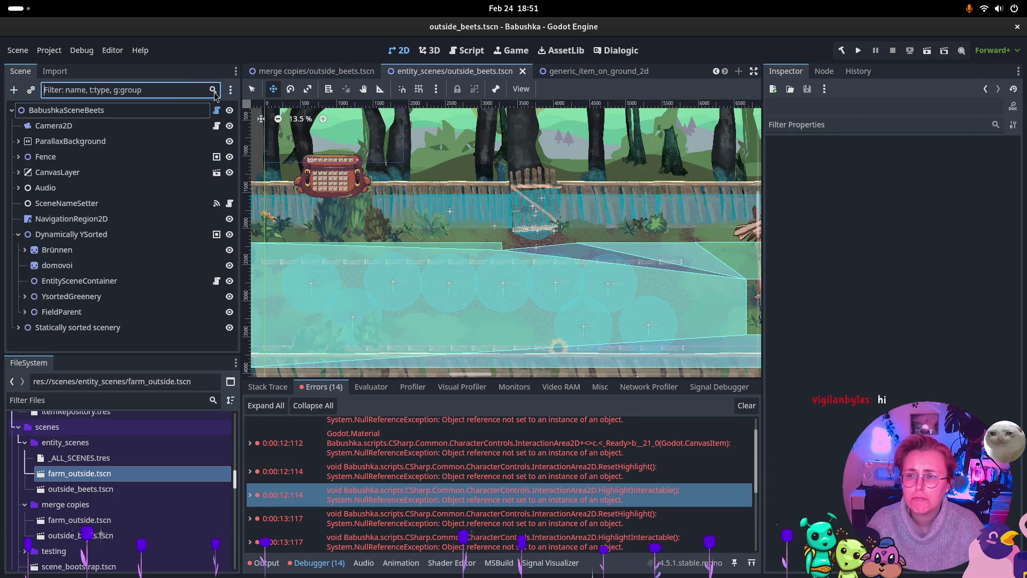
pyautogui.scroll(3, 324, 73)
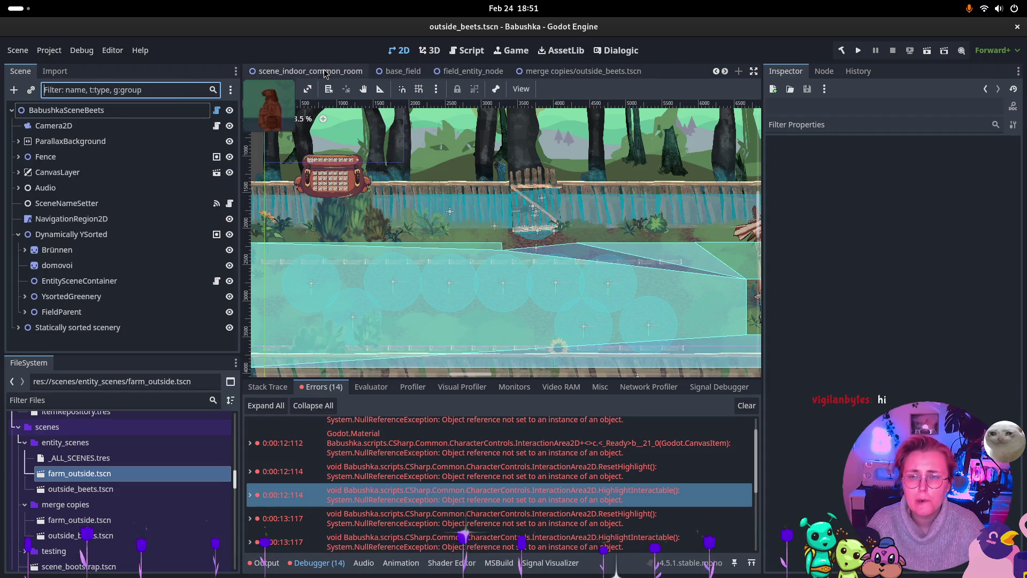
pyautogui.scroll(1, 337, 75)
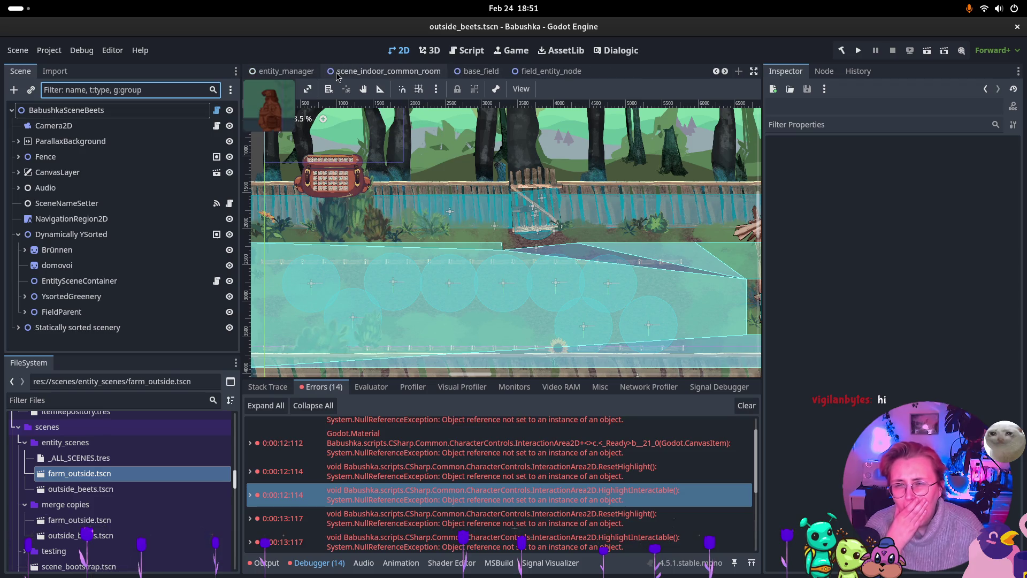
# Open and close scene_indoor_common_room, then open farm_outside.tscn.
pyautogui.click(436, 74)
pyautogui.click(448, 72)
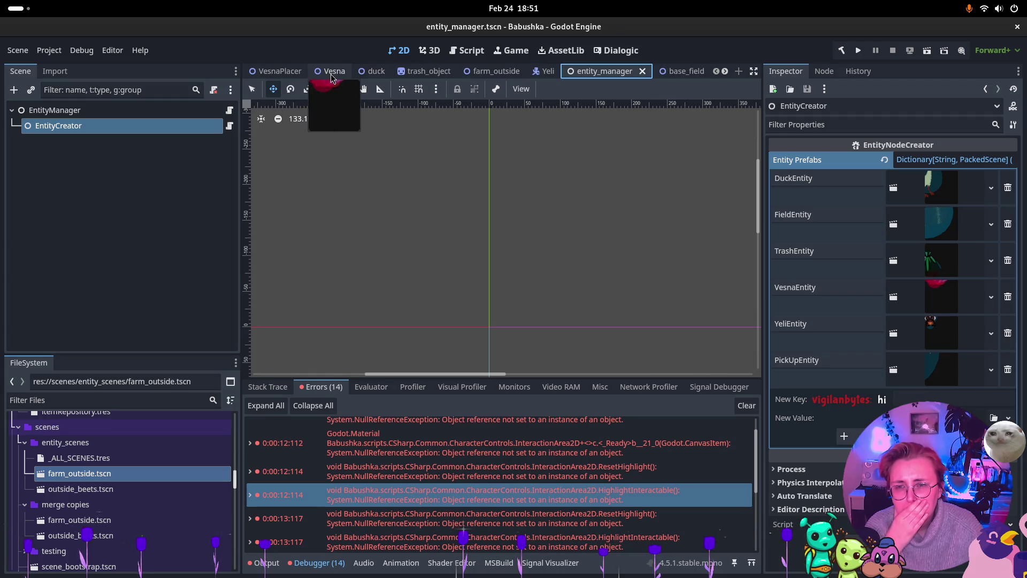
pyautogui.scroll(-6, 332, 74)
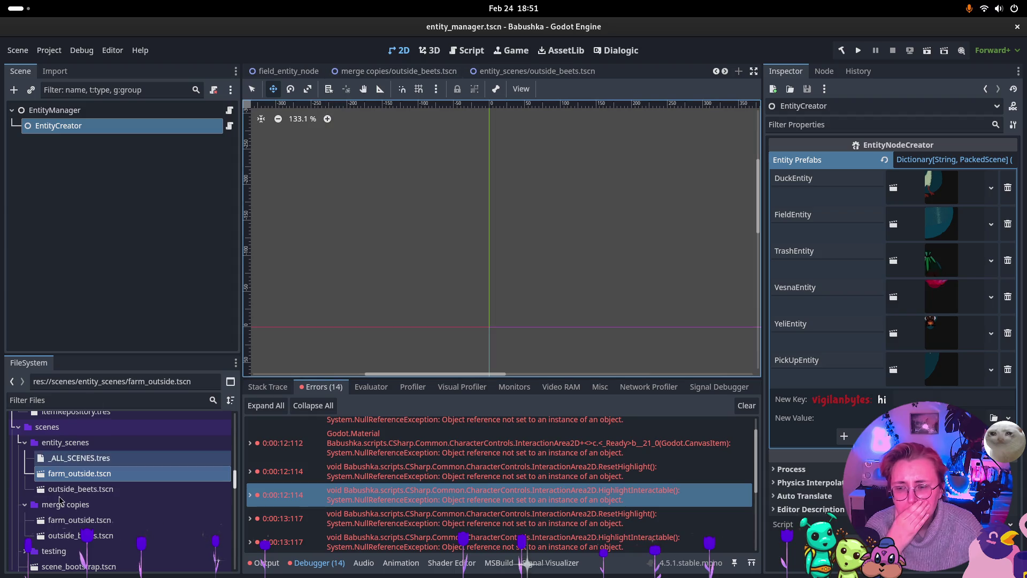
pyautogui.doubleClick(80, 472)
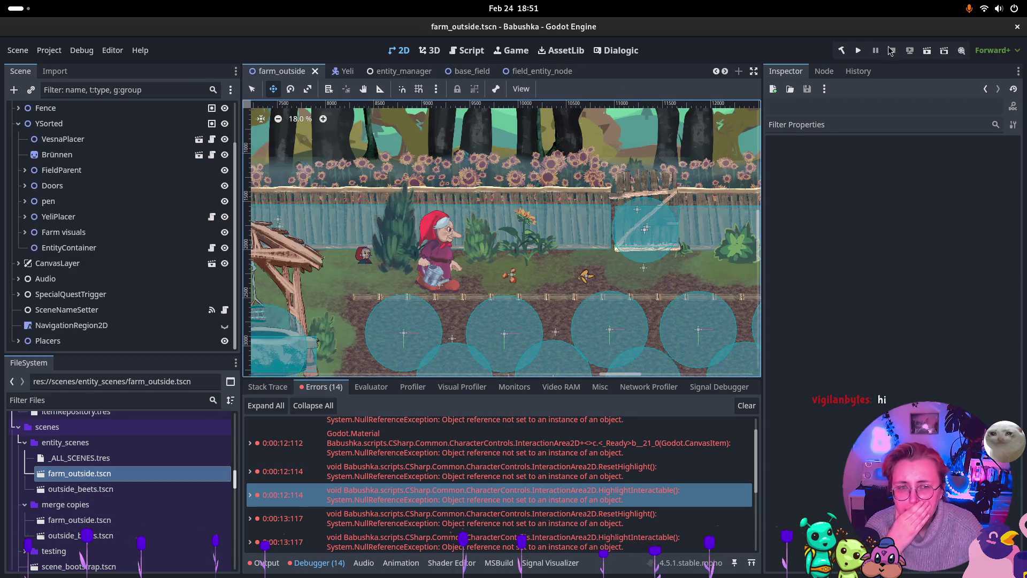
# Run farm_outside and walk the character with WASD through the gate to the well.
pyautogui.click(927, 50)
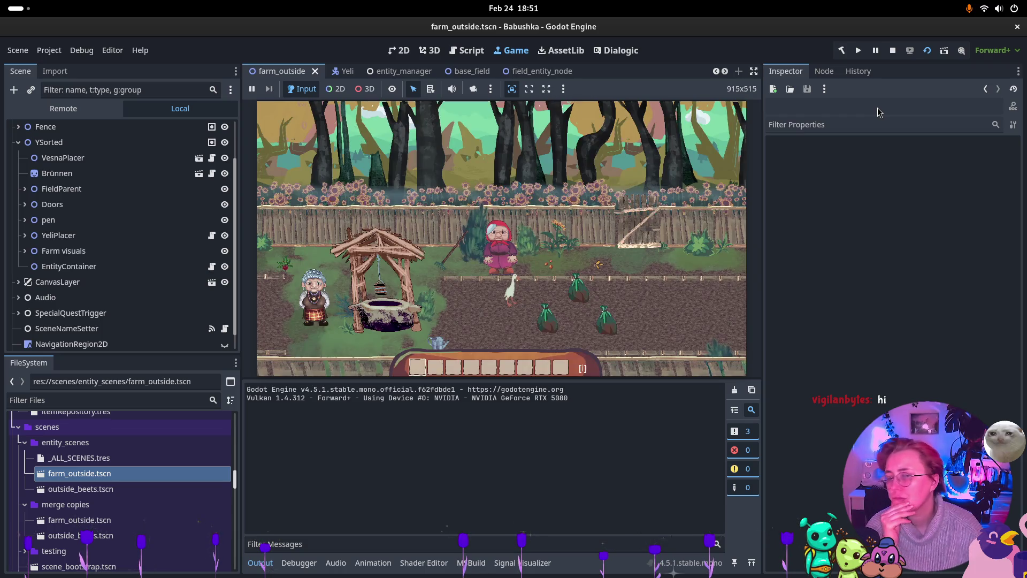
pyautogui.click(488, 258)
pyautogui.press('a')
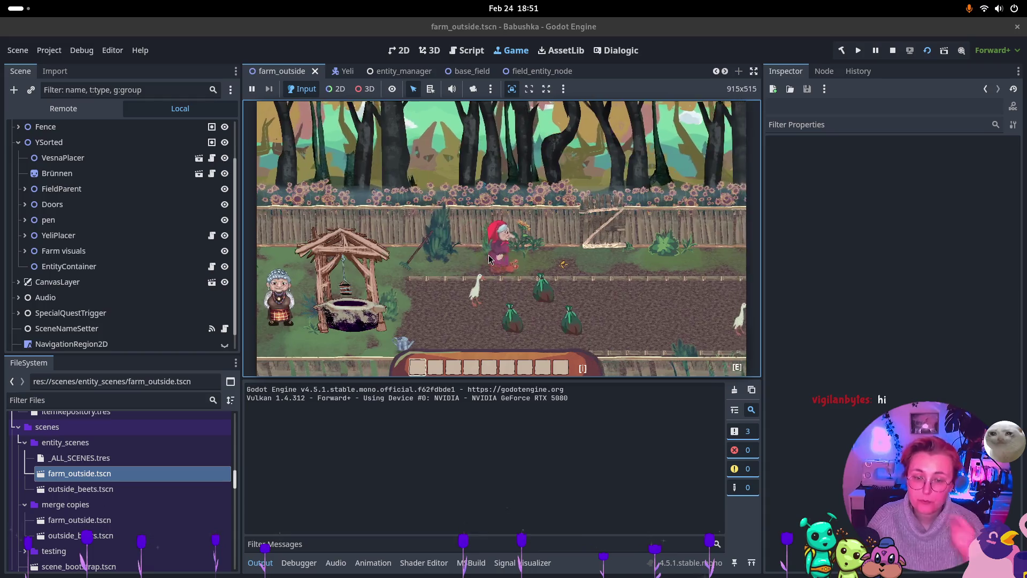
pyautogui.press('a')
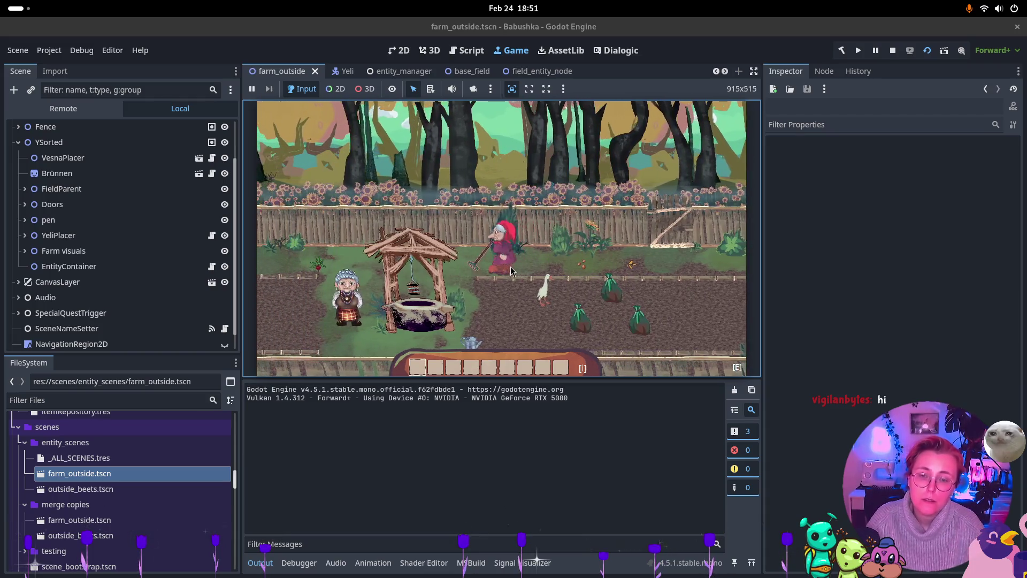
pyautogui.press('d')
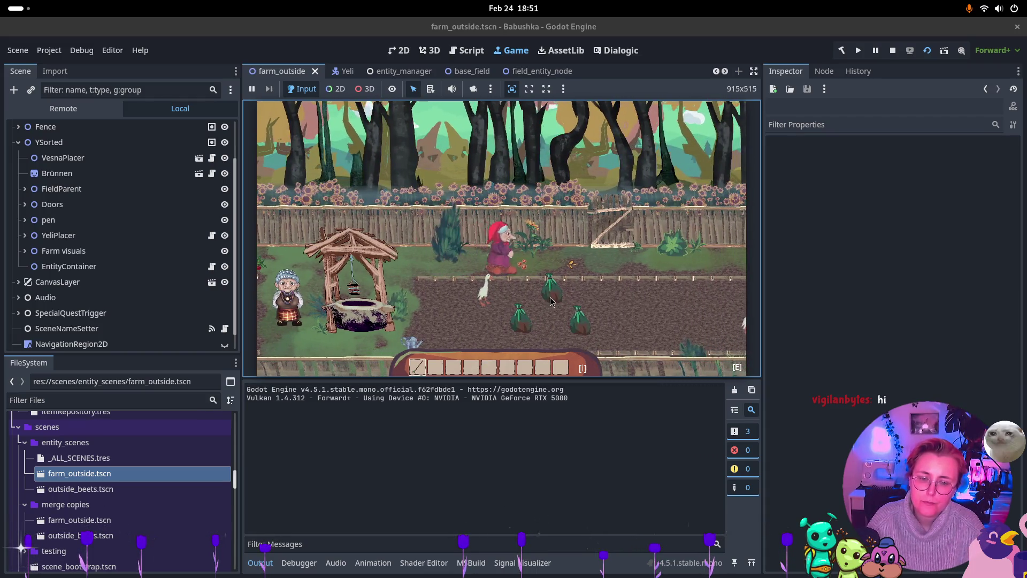
pyautogui.press('d')
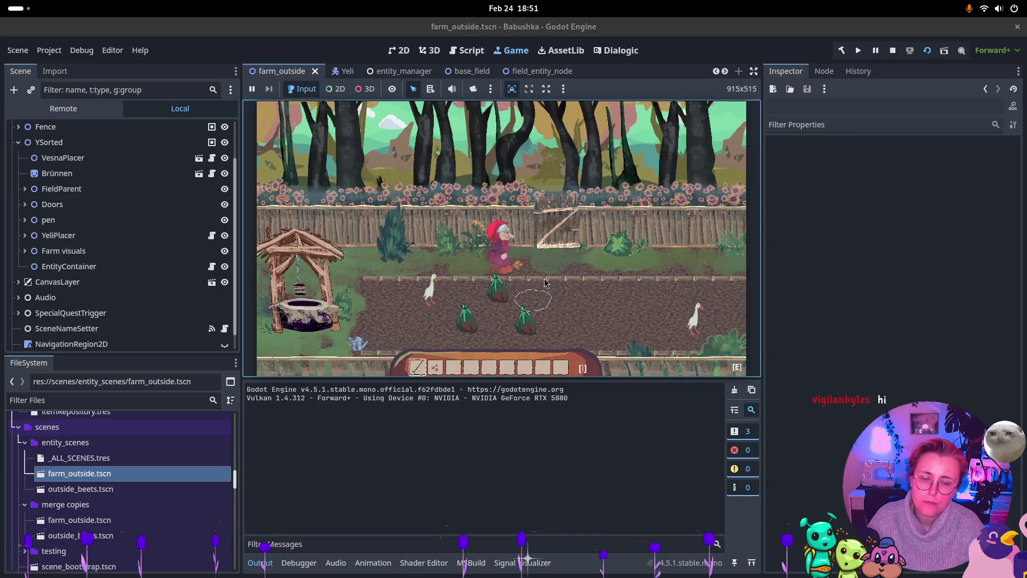
pyautogui.press('w')
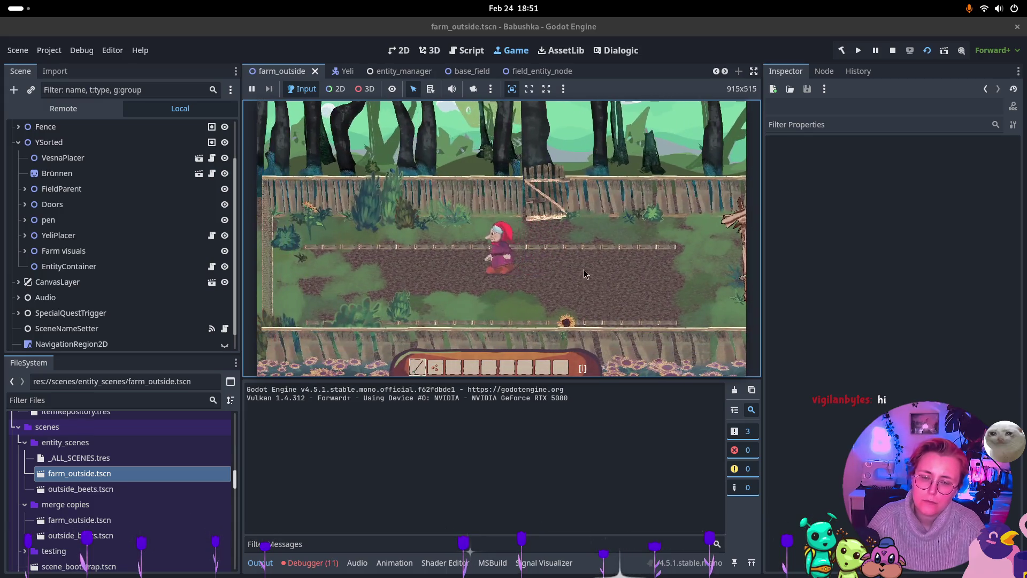
pyautogui.press('d')
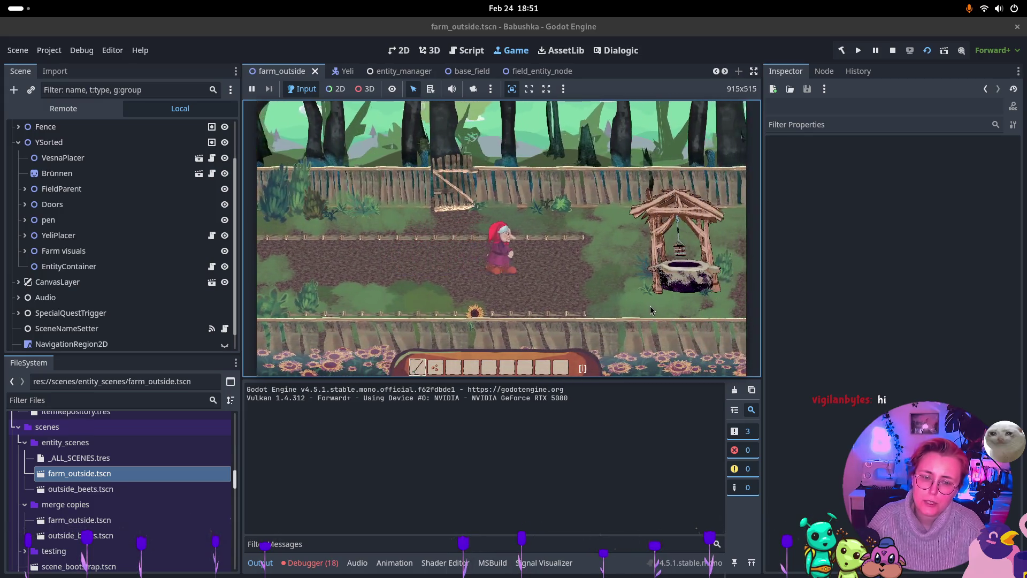
pyautogui.press('d')
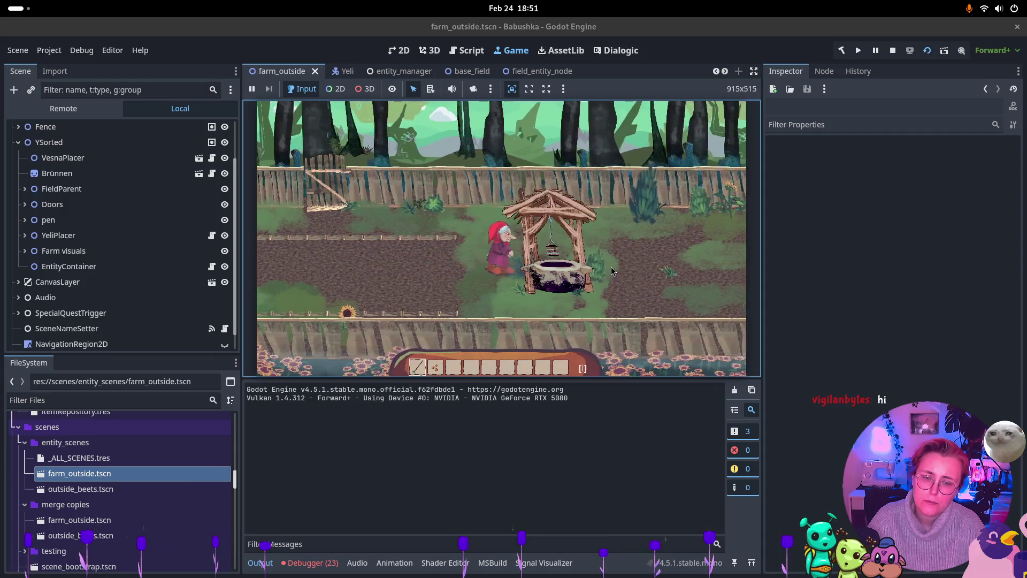
pyautogui.press('d')
pyautogui.press('d')
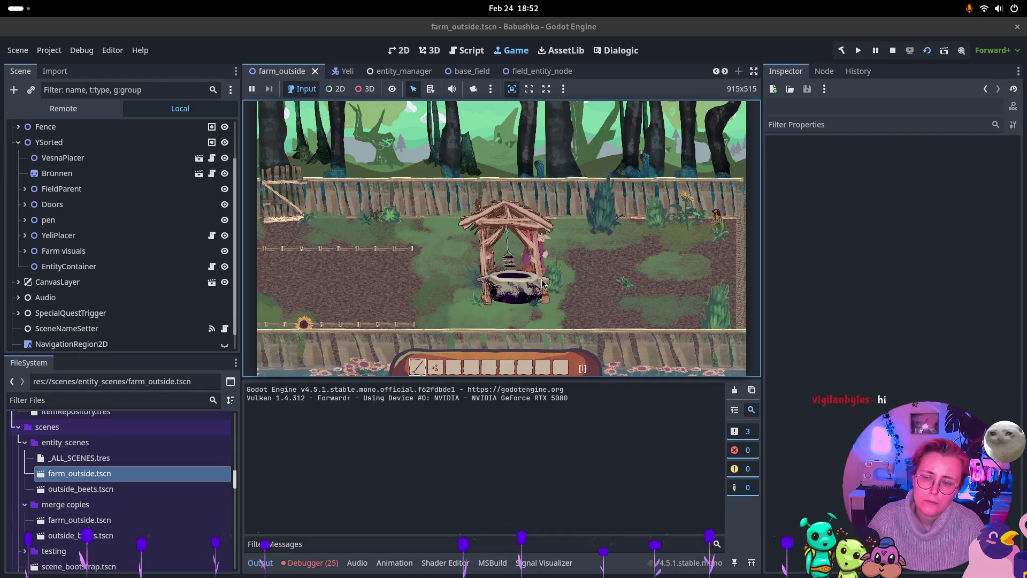
pyautogui.press('s')
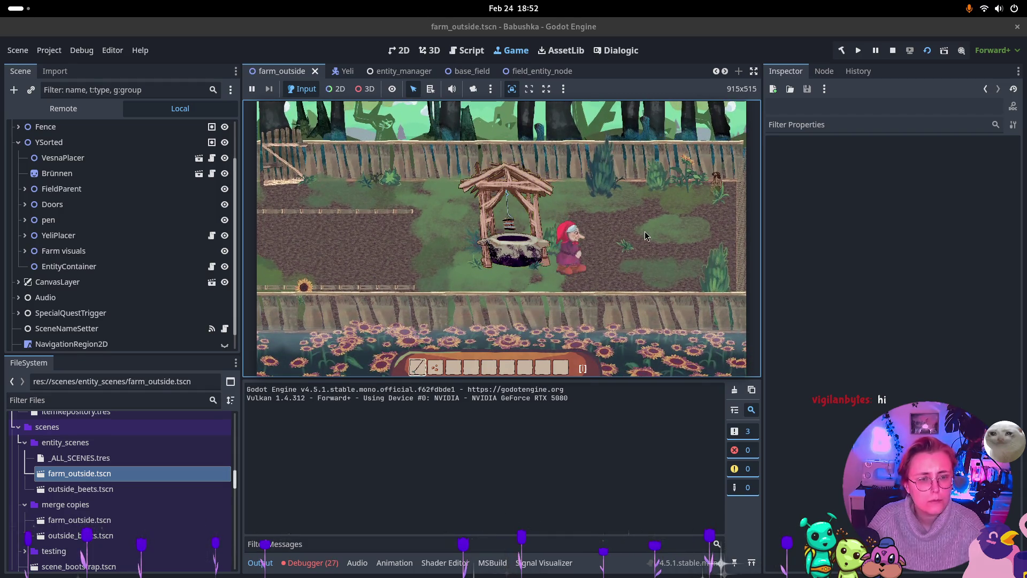
pyautogui.press('w')
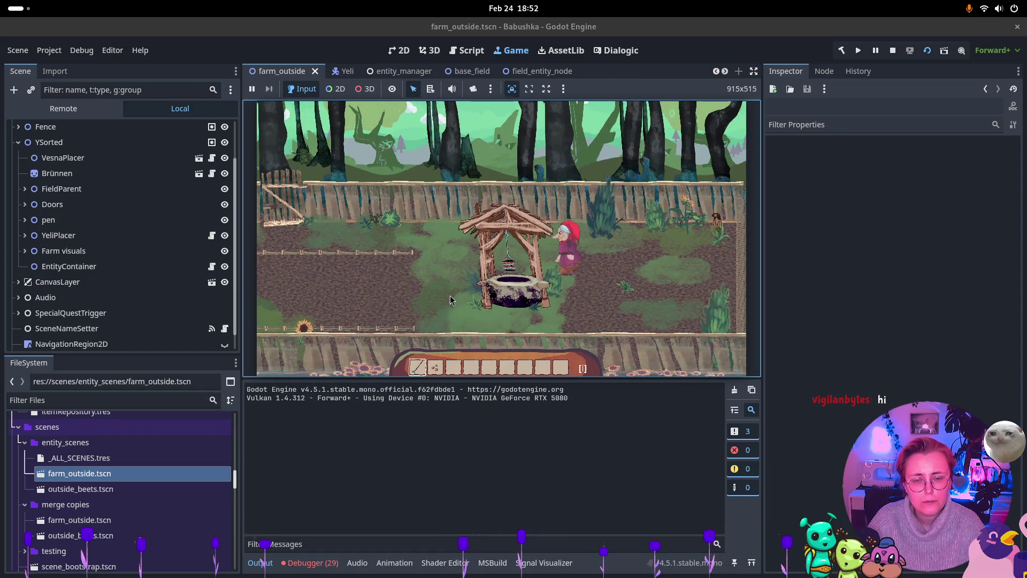
# Till a row of soil patches, plant a seed, and show the debugger's 60 errors.
pyautogui.click(397, 284)
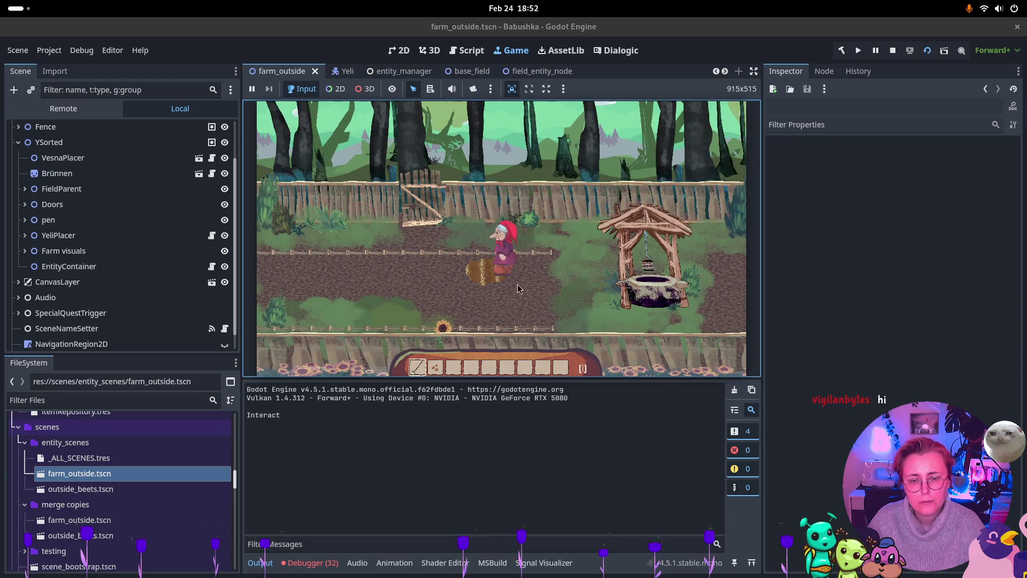
pyautogui.click(514, 316)
pyautogui.click(573, 315)
pyautogui.click(489, 278)
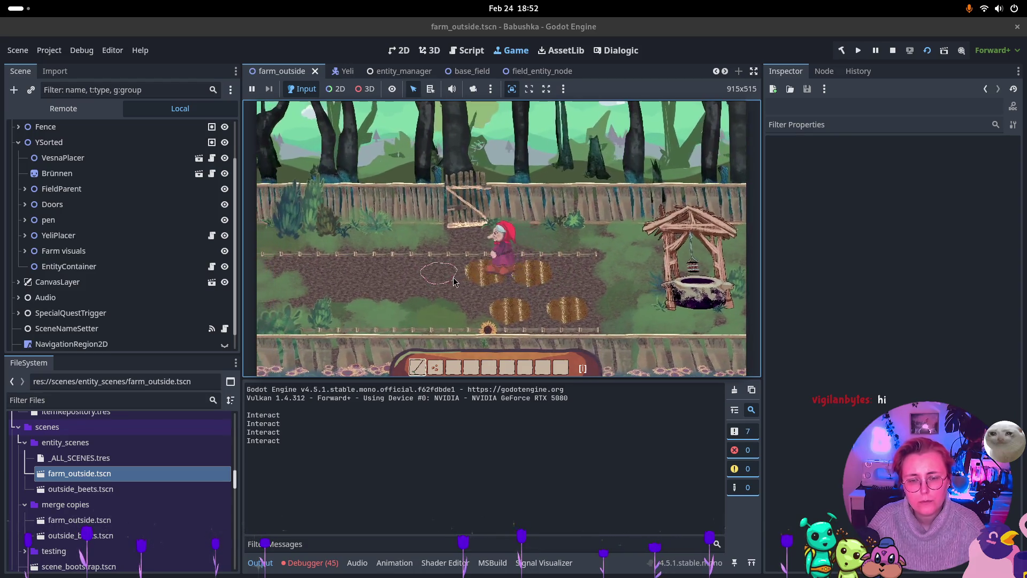
pyautogui.click(455, 276)
pyautogui.click(420, 273)
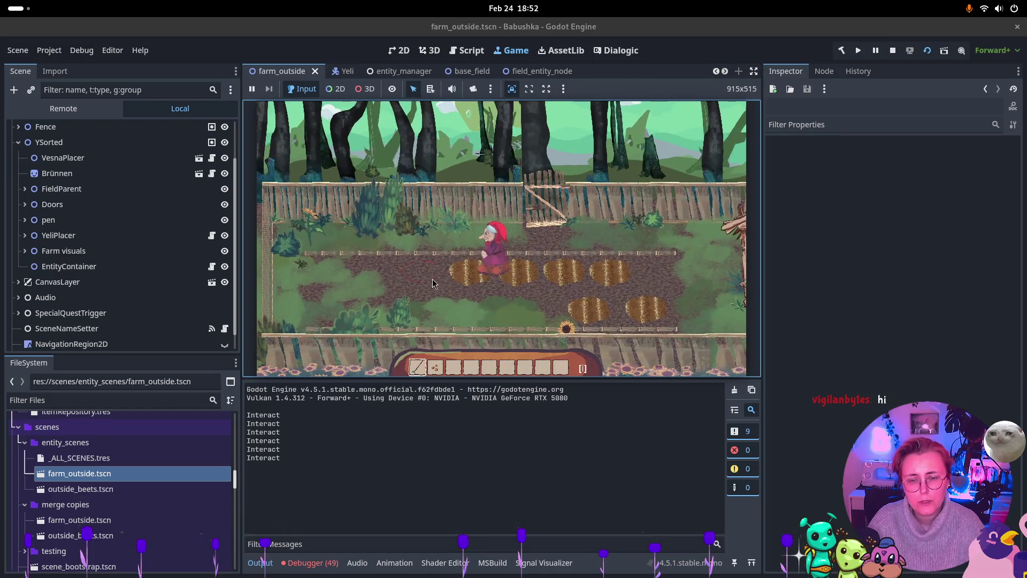
pyautogui.press('2')
pyautogui.click(515, 270)
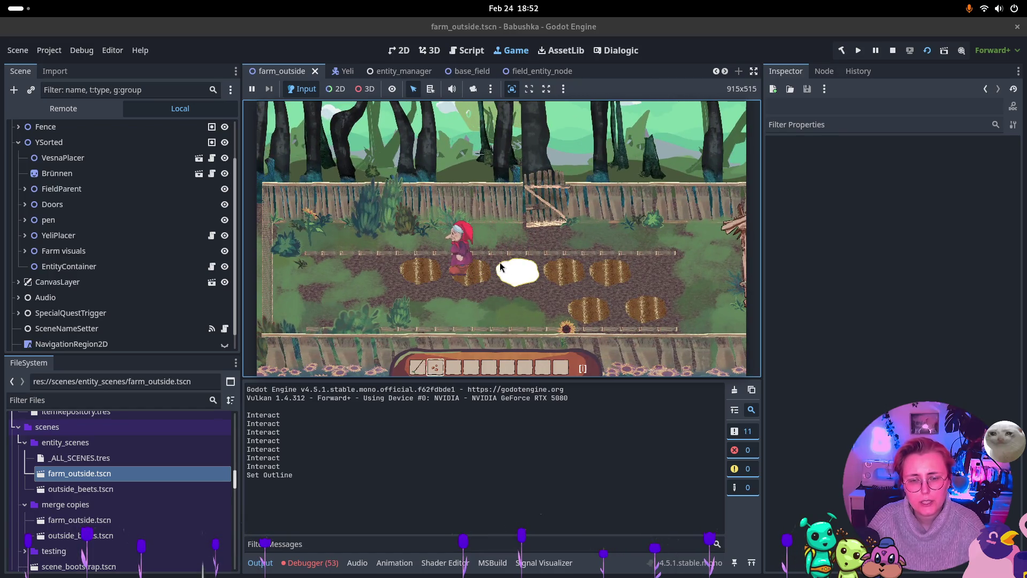
pyautogui.click(533, 283)
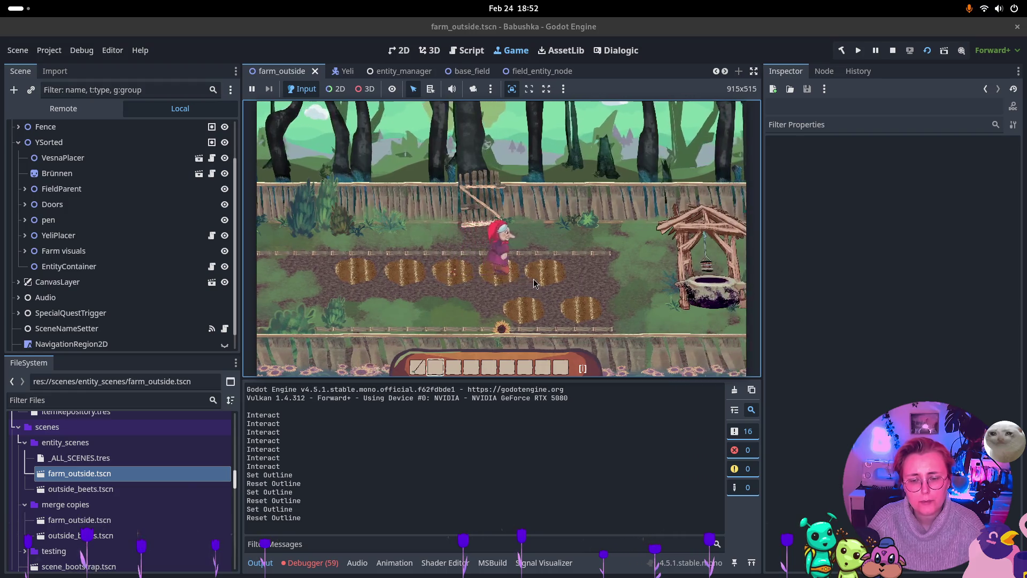
pyautogui.click(313, 563)
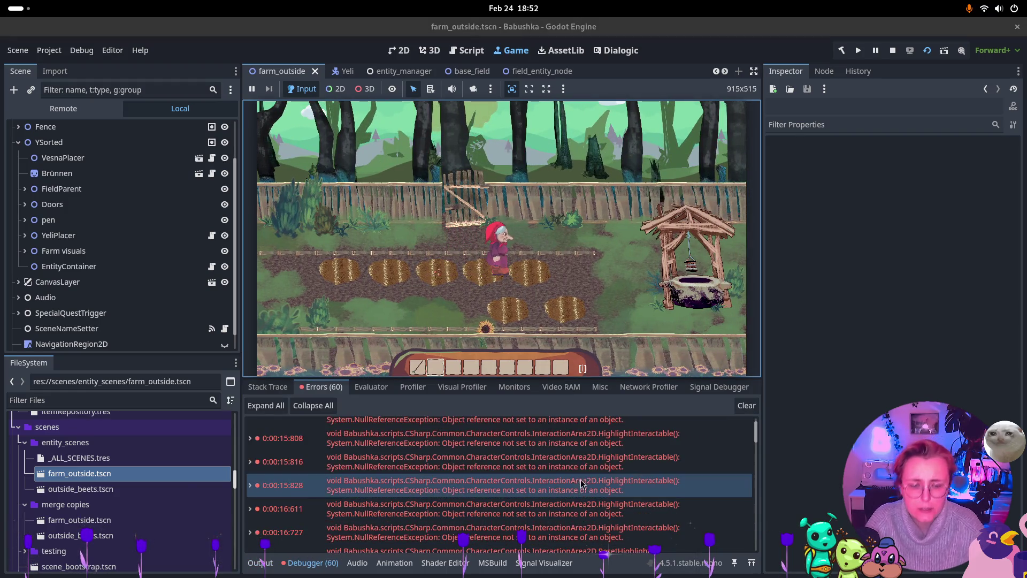
# Open the Godot.Material error's source, InteractionArea2D.cs line 53, in Rider.
pyautogui.scroll(1, 615, 455)
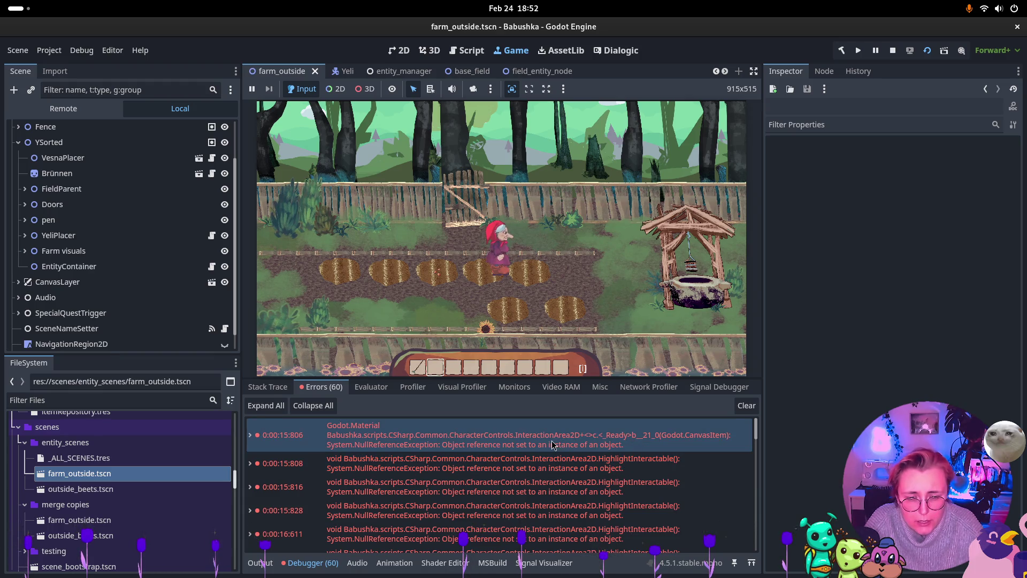
pyautogui.moveTo(389, 445)
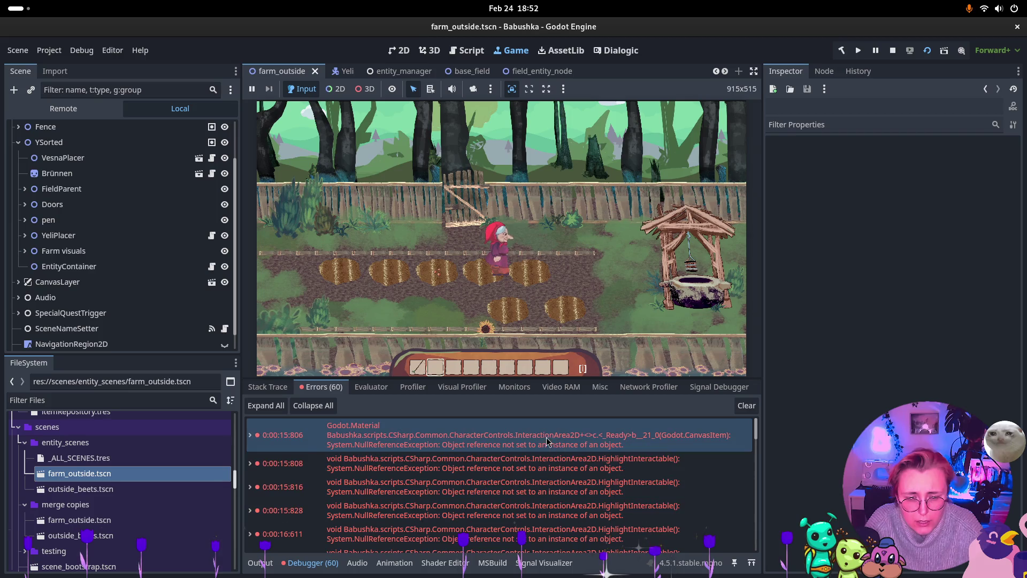
pyautogui.moveTo(540, 438)
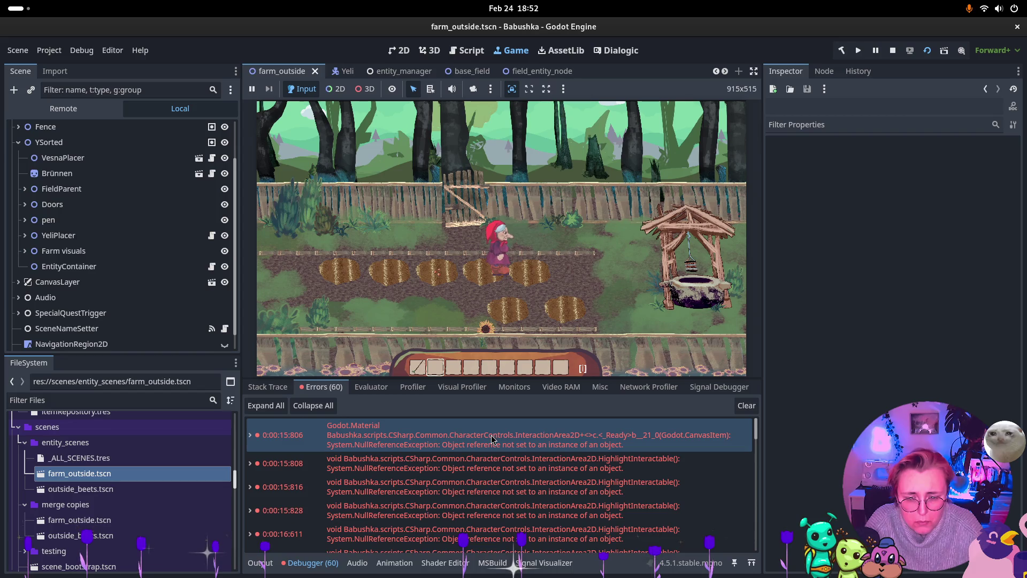
pyautogui.doubleClick(491, 439)
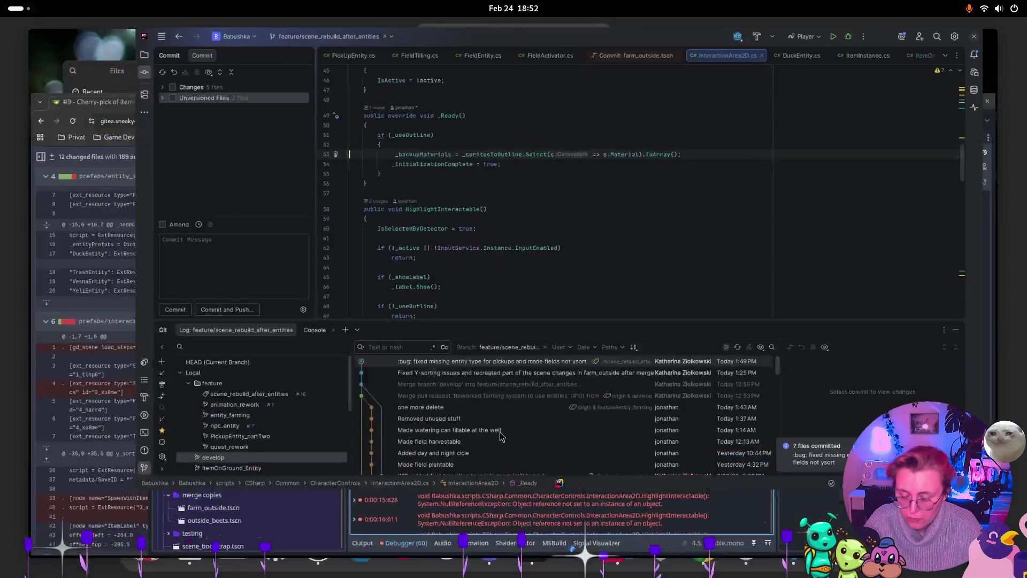
# Return to Godot, reopen the top error's source, come back, and stop the game.
pyautogui.press('super')
pyautogui.click(530, 436)
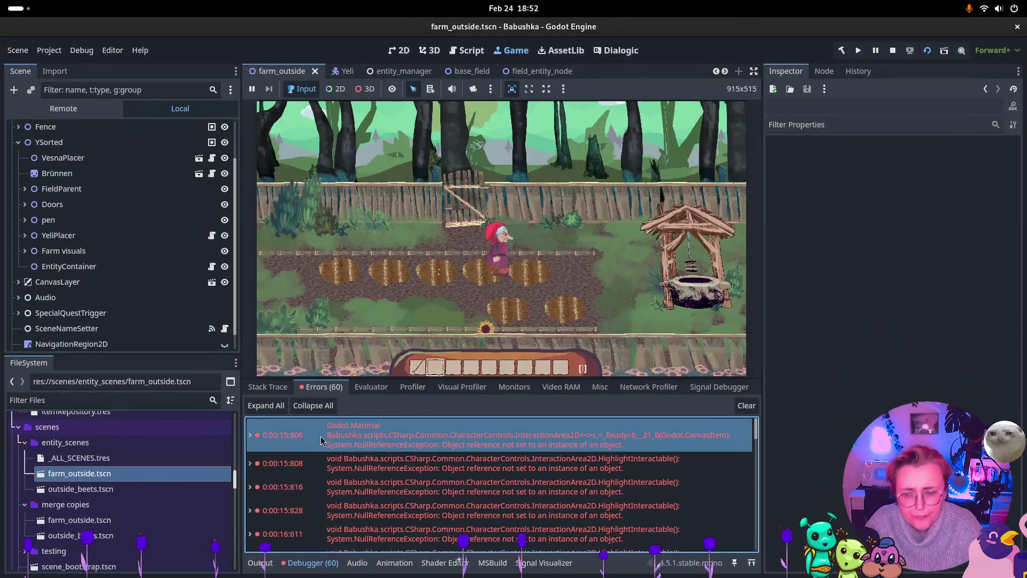
pyautogui.doubleClick(250, 436)
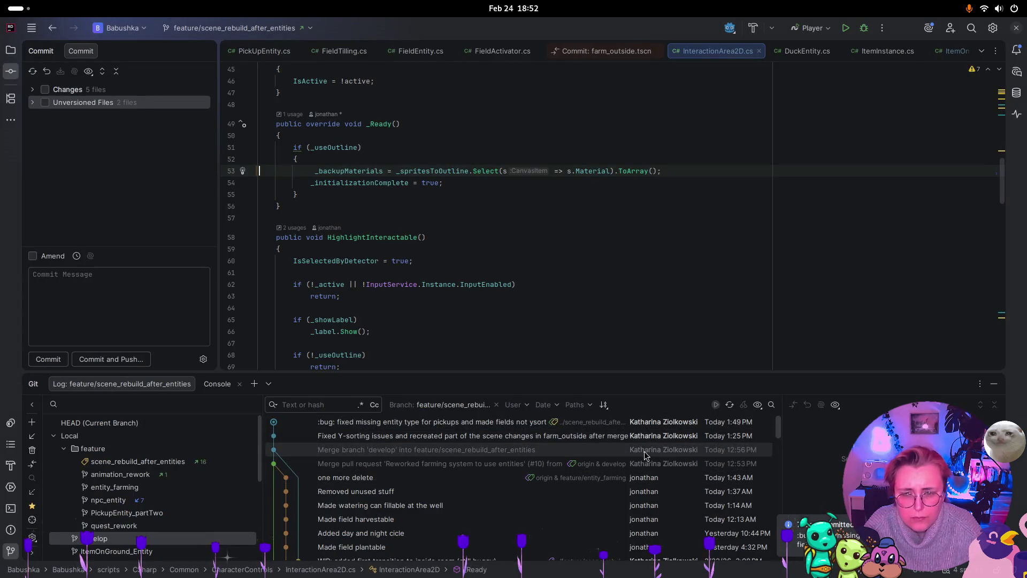
pyautogui.press('super')
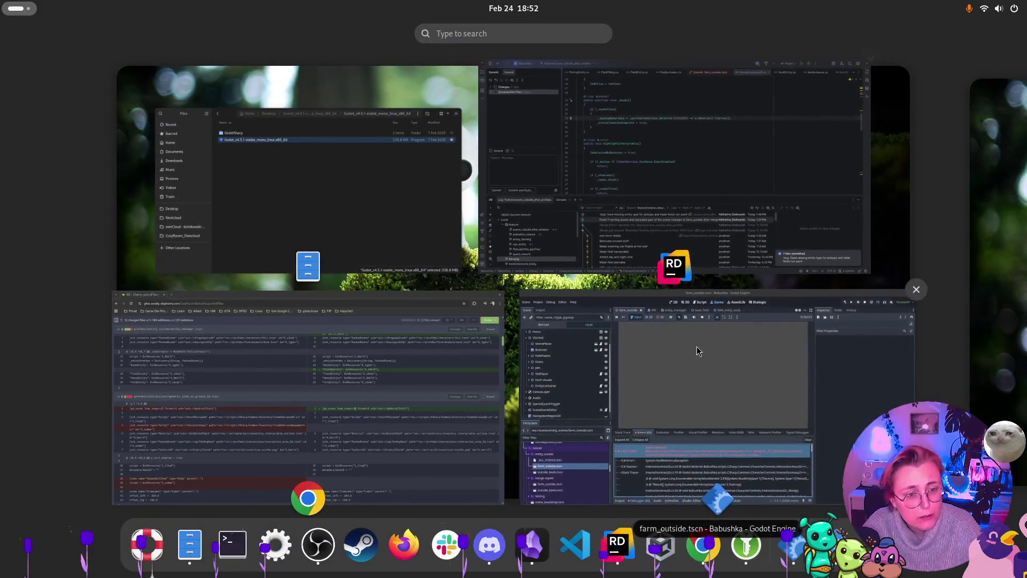
pyautogui.click(697, 348)
pyautogui.click(892, 50)
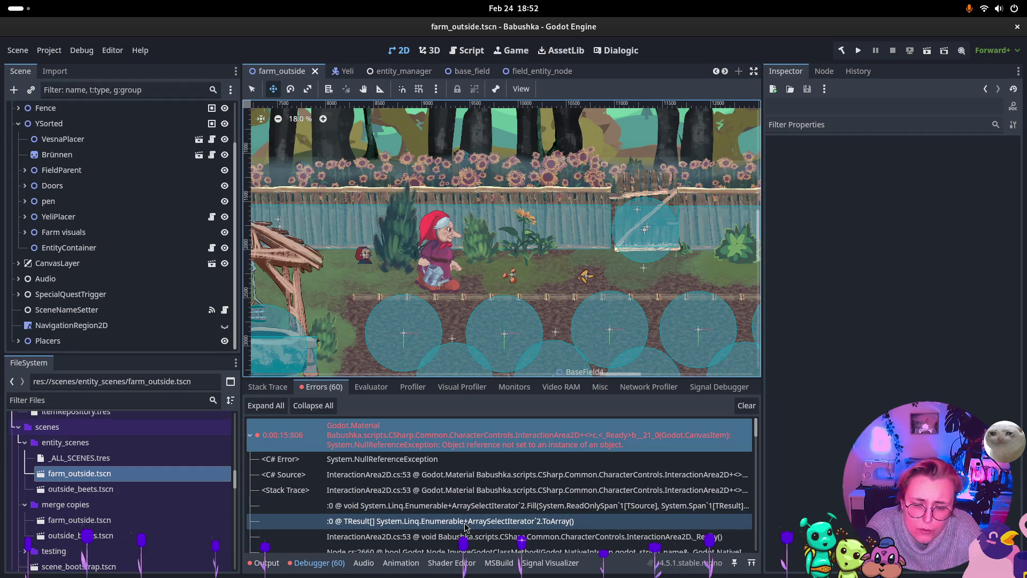
# Scroll to the HighlightInteractable NullReferenceException and open its source line in Rider.
pyautogui.scroll(-1, 702, 489)
pyautogui.scroll(-3, 702, 490)
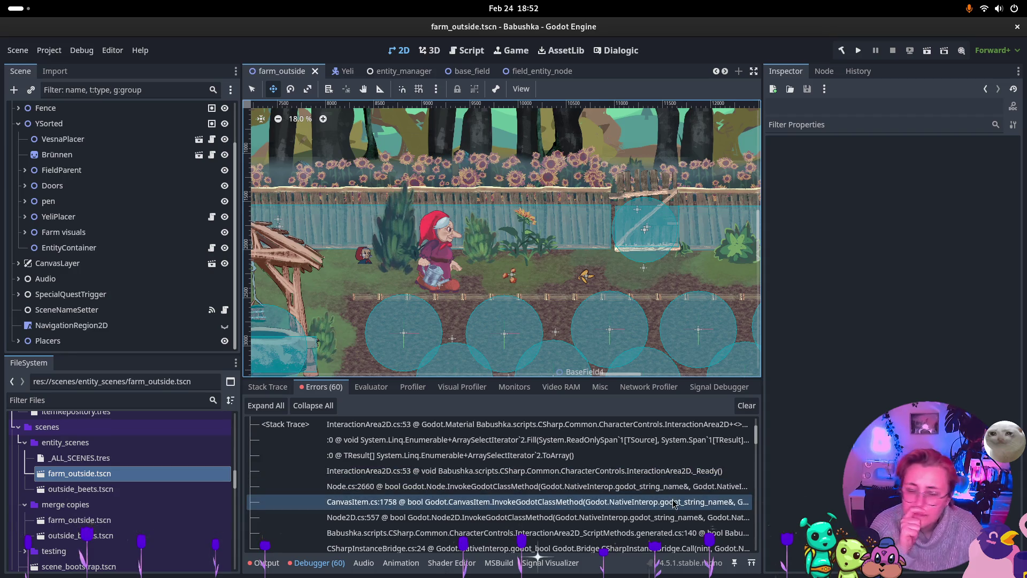
pyautogui.scroll(-5, 676, 502)
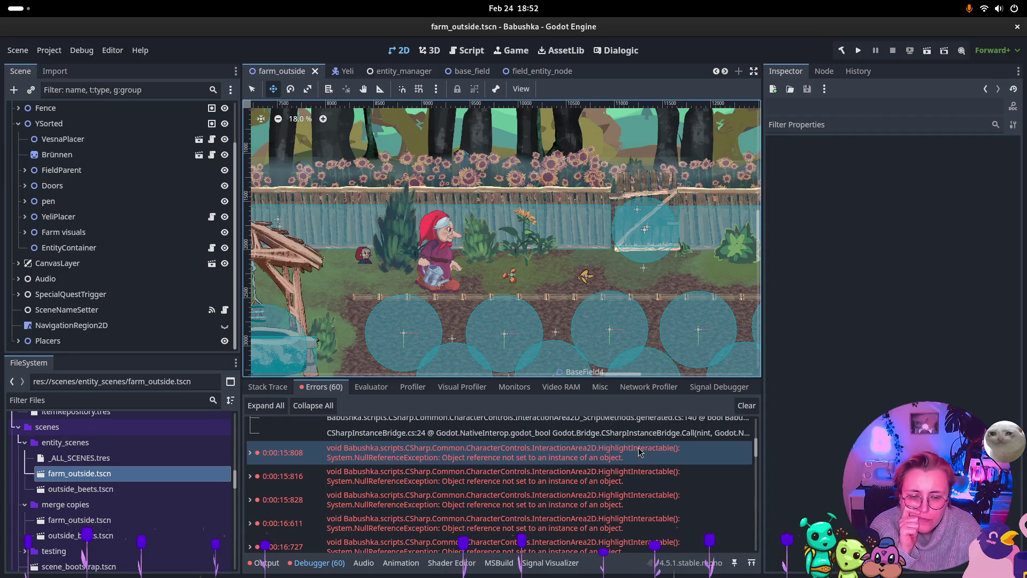
pyautogui.doubleClick(640, 452)
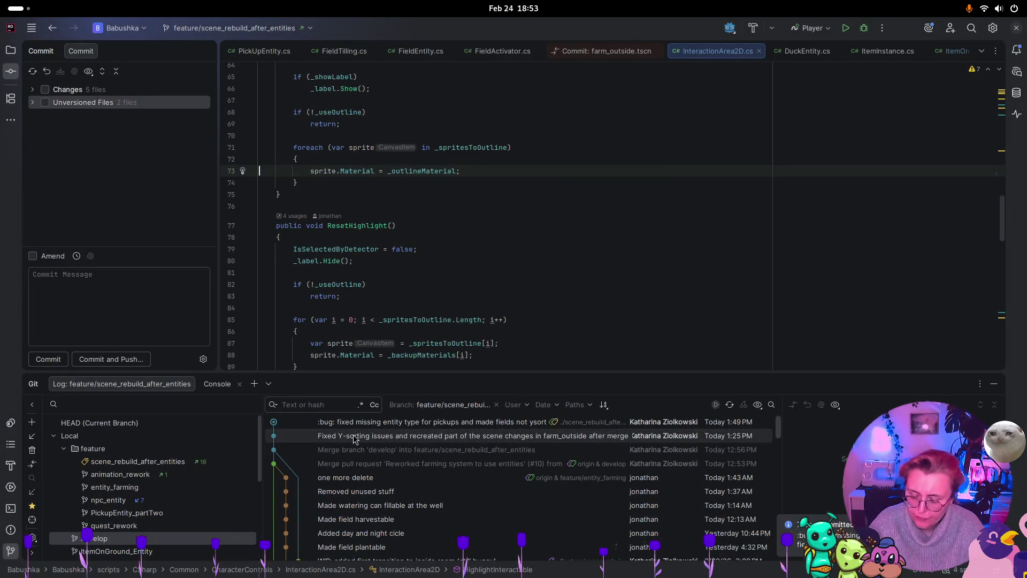
# Switch to Godot, reopen InteractionArea2D.cs line 73 in Rider, and switch back.
pyautogui.press('super')
pyautogui.click(291, 451)
pyautogui.doubleClick(291, 451)
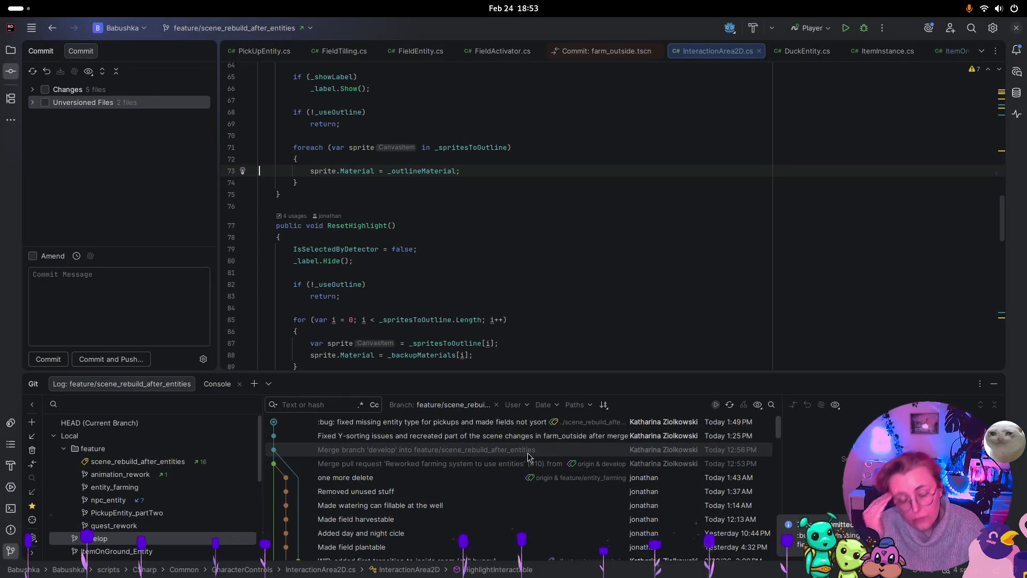
pyautogui.press('super')
pyautogui.click(598, 490)
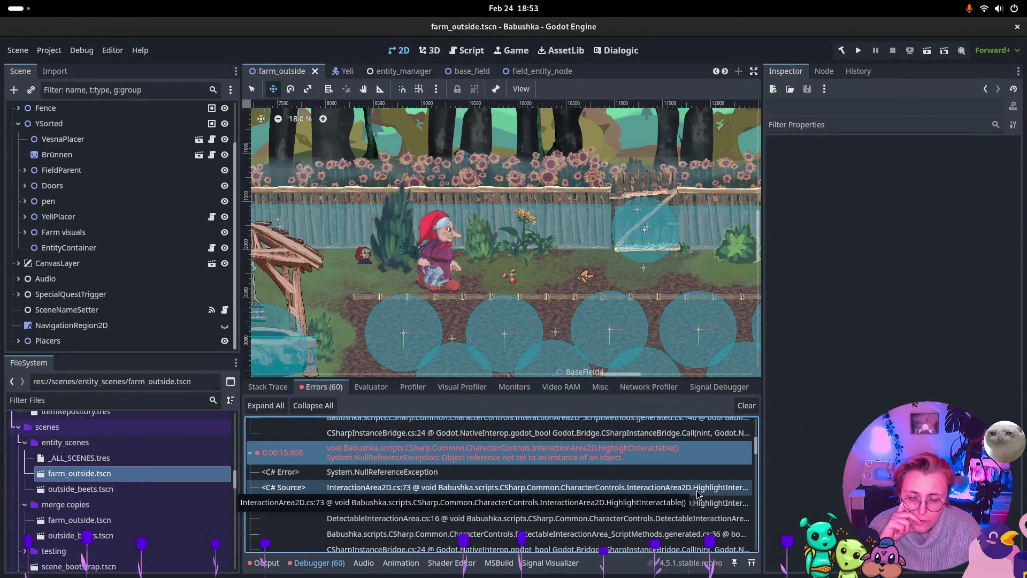
# Open the entity_scenes/outside_beets.tscn tab and collapse its Brünnen node.
pyautogui.scroll(-3, 697, 493)
pyautogui.scroll(2, 697, 493)
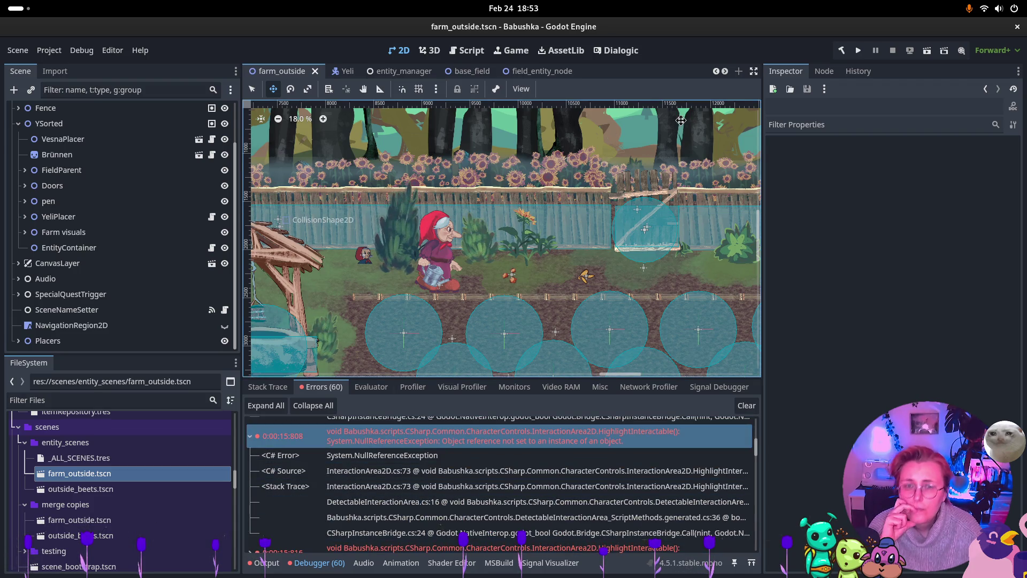
pyautogui.scroll(-5, 570, 79)
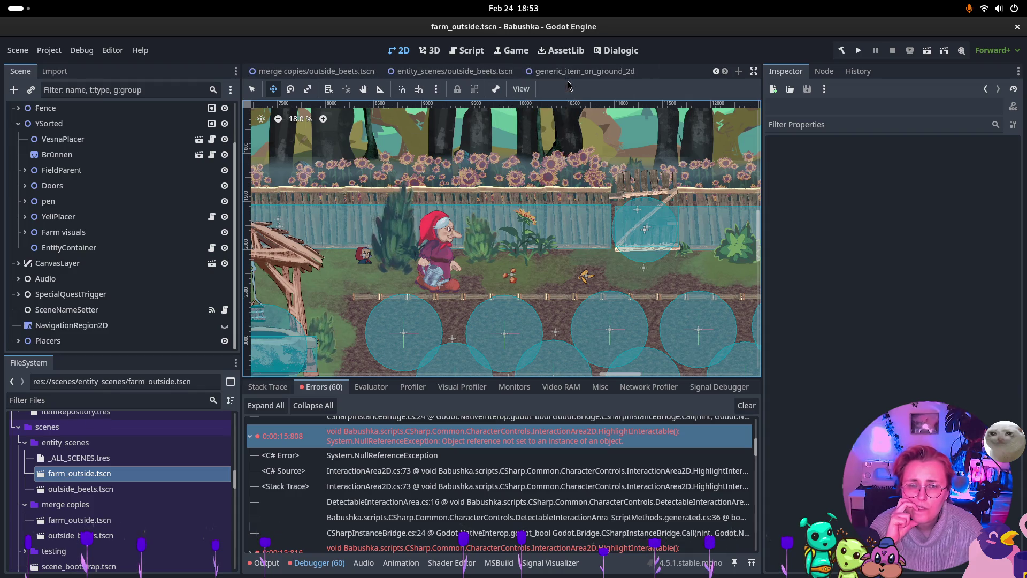
pyautogui.click(465, 71)
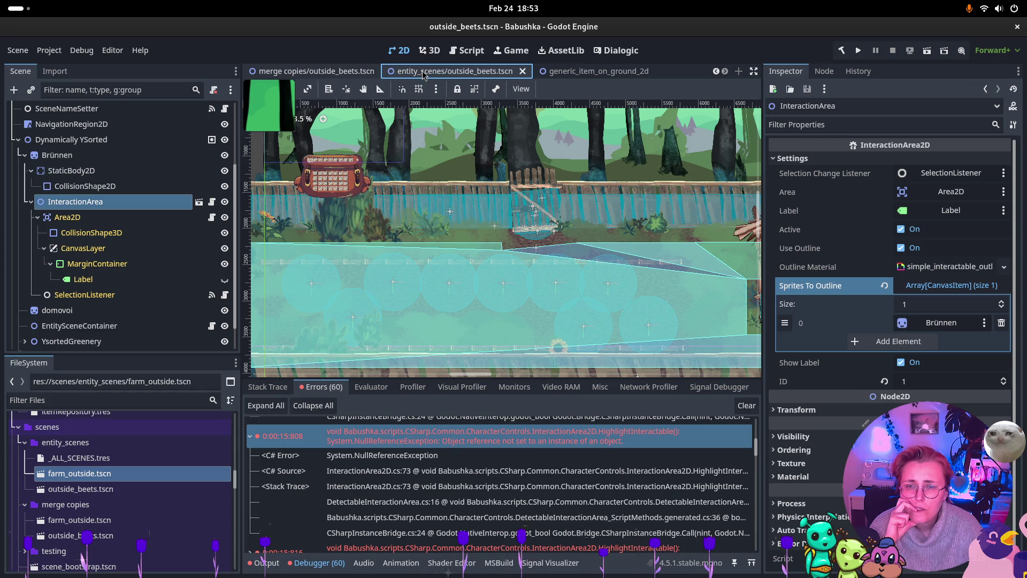
pyautogui.click(24, 156)
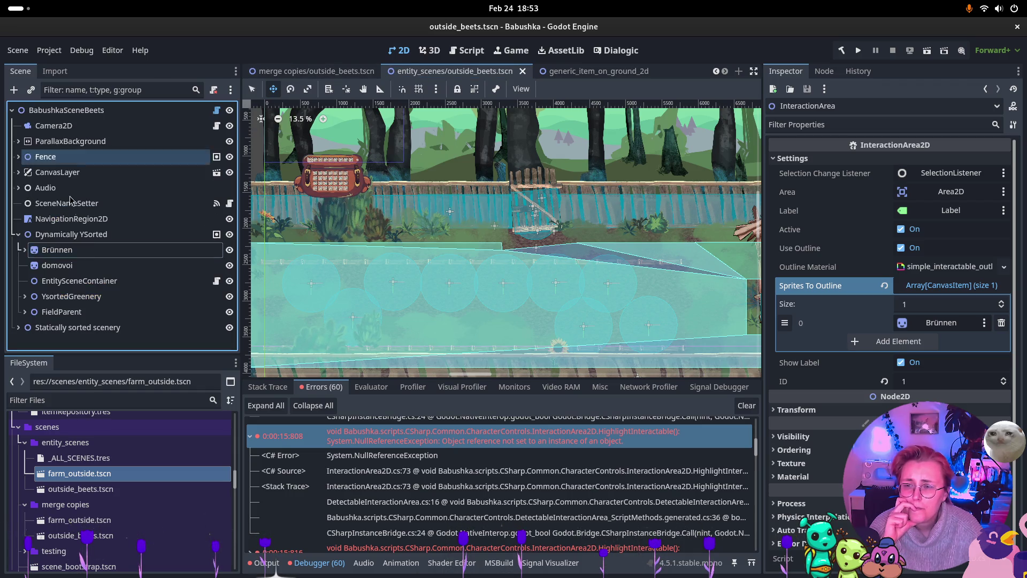
# Delete FieldParent with its BaseField children and save outside_beets.
pyautogui.click(84, 313)
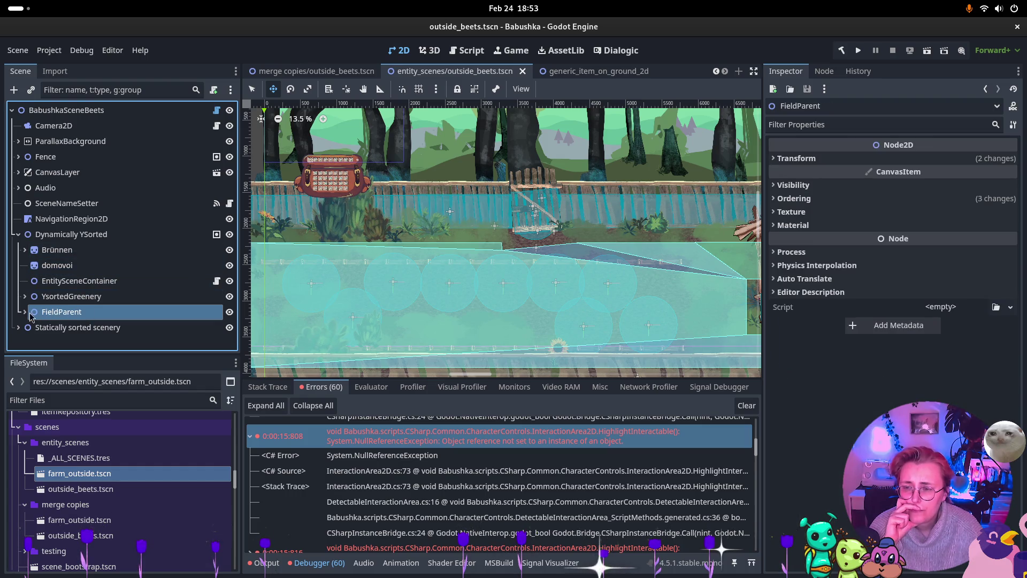
pyautogui.click(25, 312)
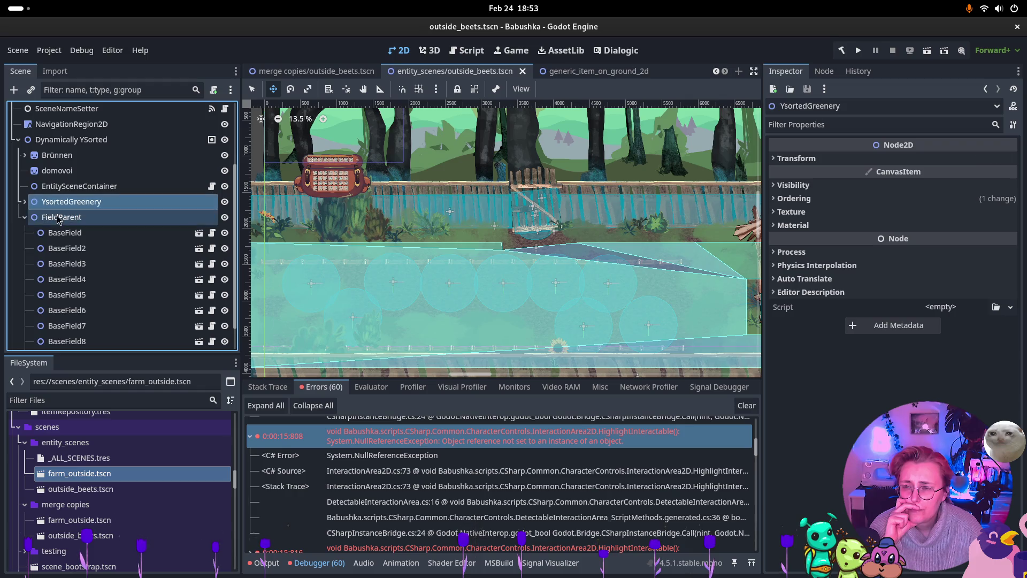
pyautogui.press('Delete')
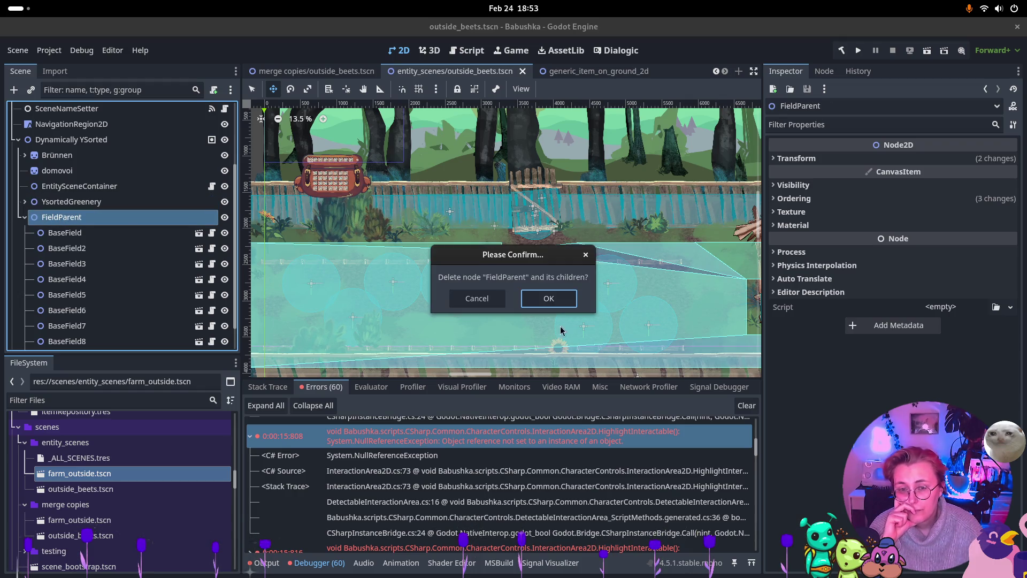
pyautogui.click(549, 298)
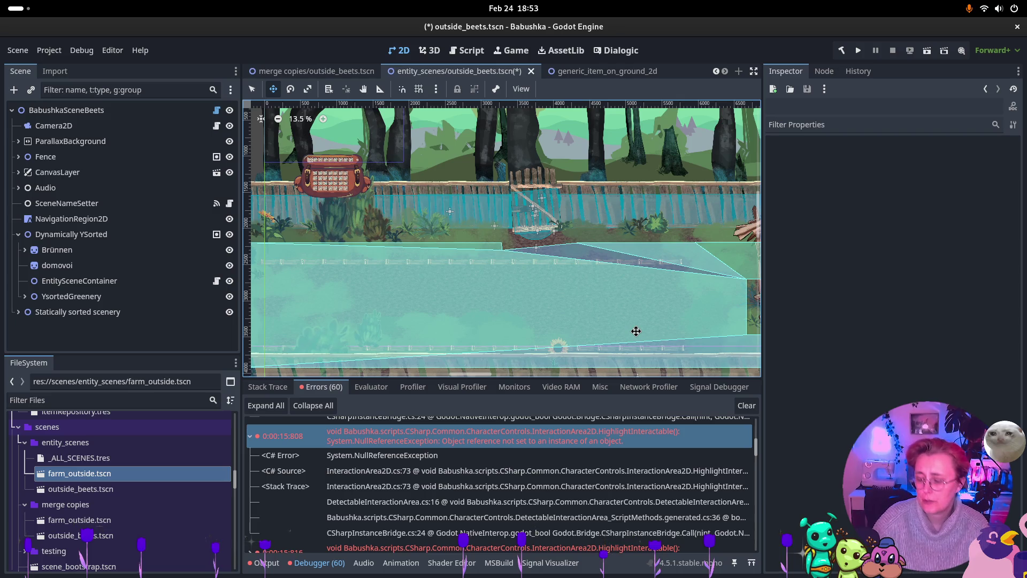
pyautogui.hotkey('ctrl', 's')
# Switch back to the farm_outside scene and run it.
pyautogui.scroll(3, 376, 72)
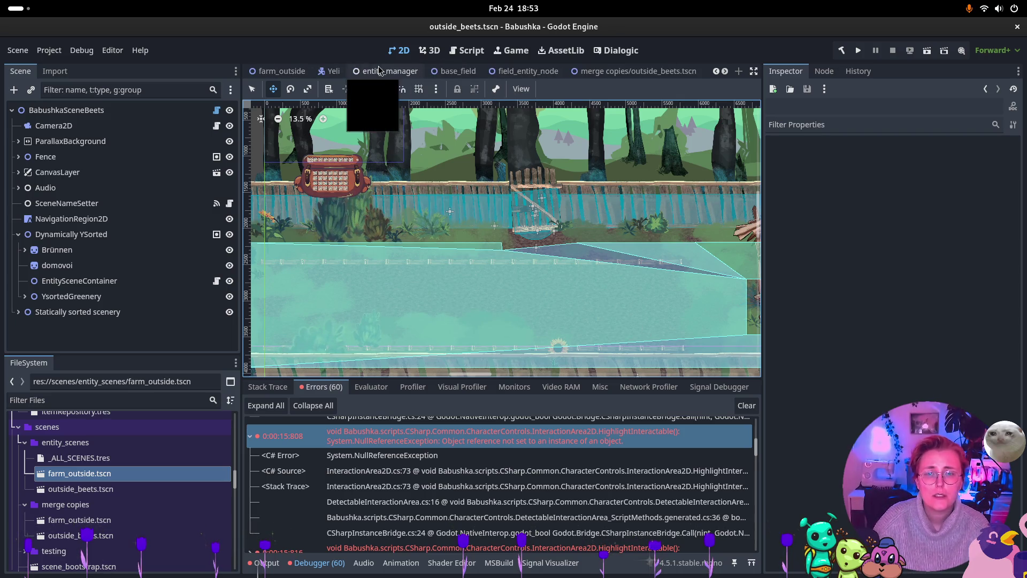
pyautogui.scroll(-2, 376, 71)
pyautogui.click(388, 71)
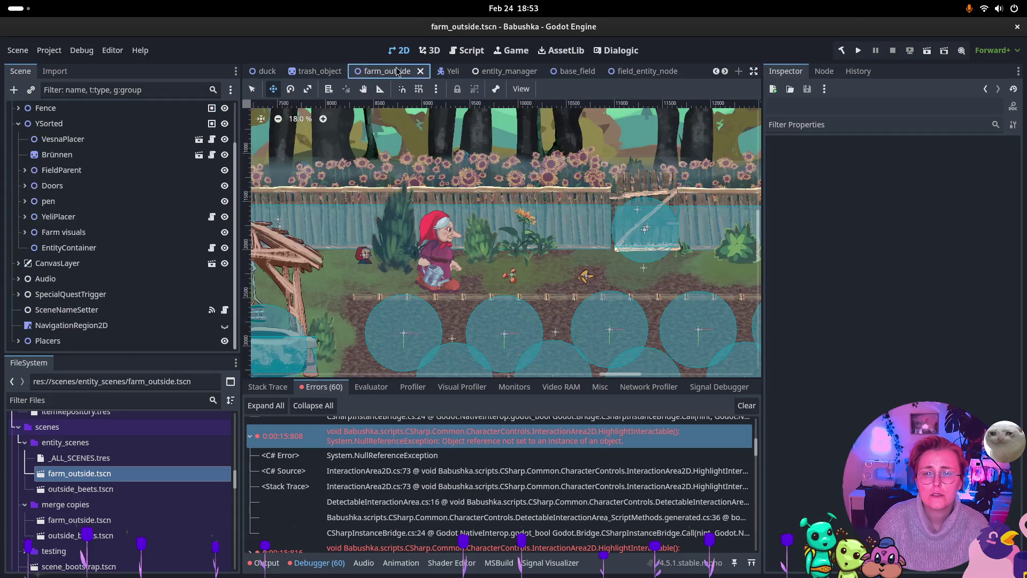
pyautogui.click(927, 56)
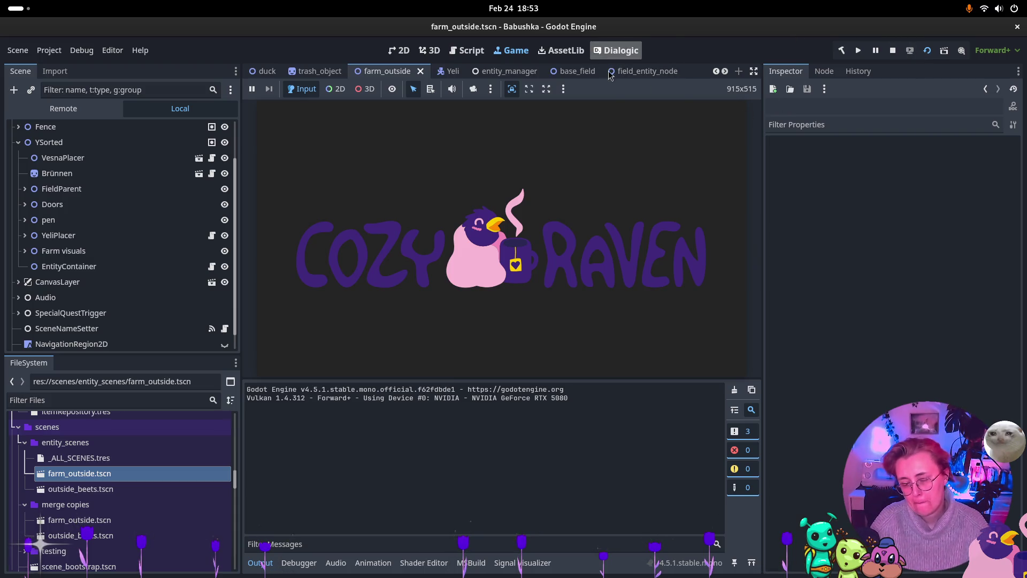
# Walk the character through the fence gate and around the well.
pyautogui.click(573, 257)
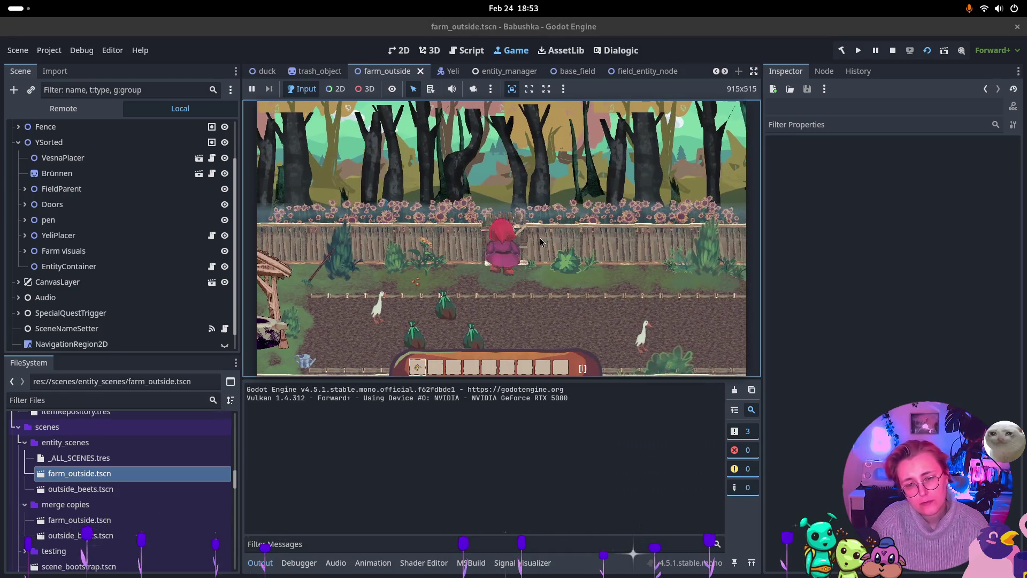
pyautogui.click(507, 241)
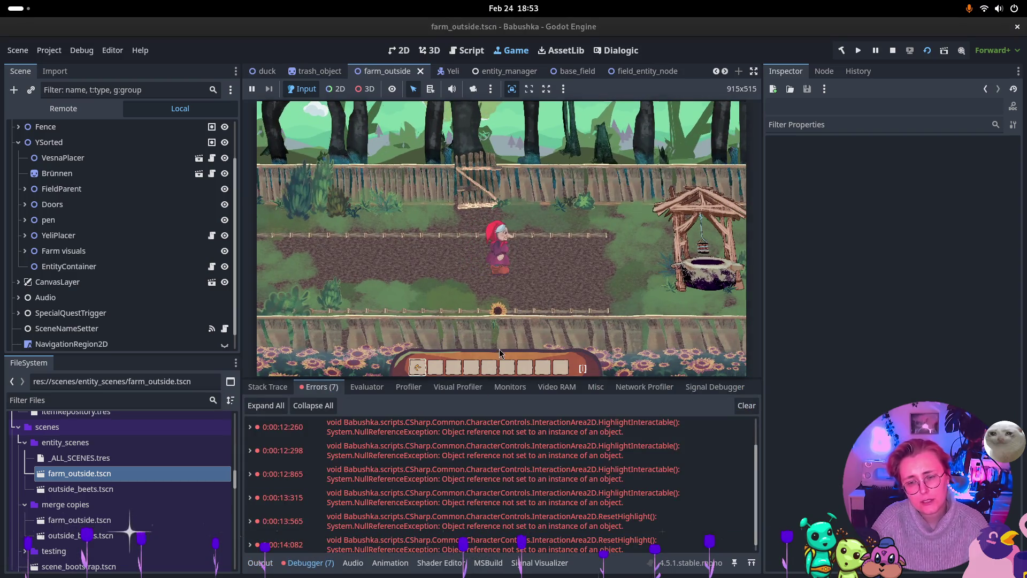
pyautogui.click(499, 354)
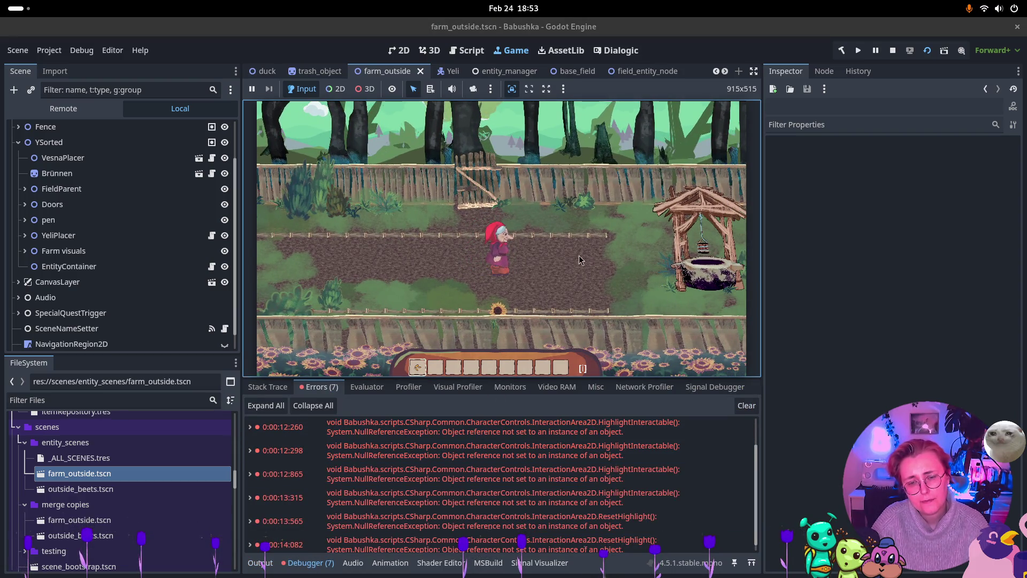
pyautogui.click(584, 260)
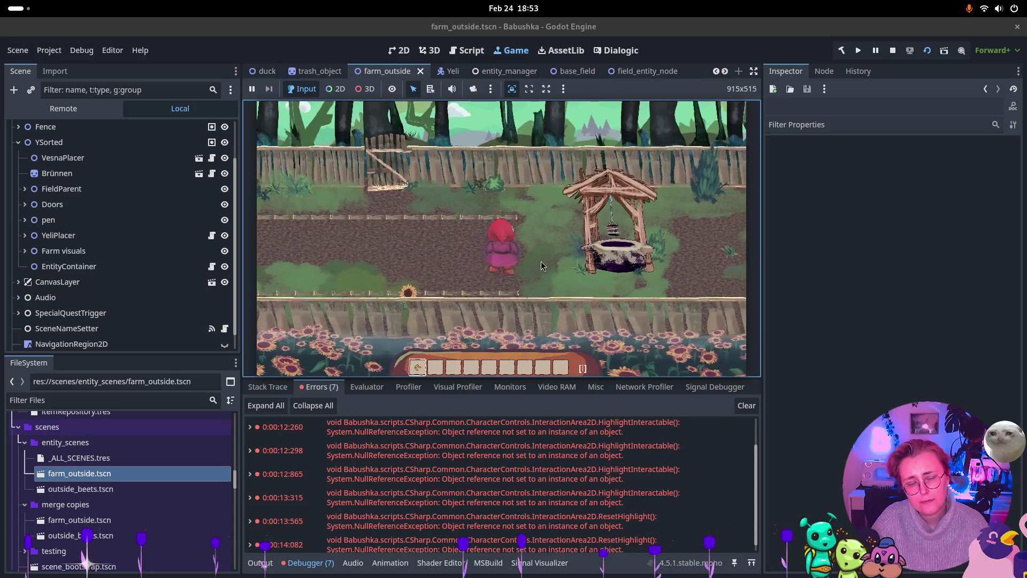
pyautogui.click(588, 248)
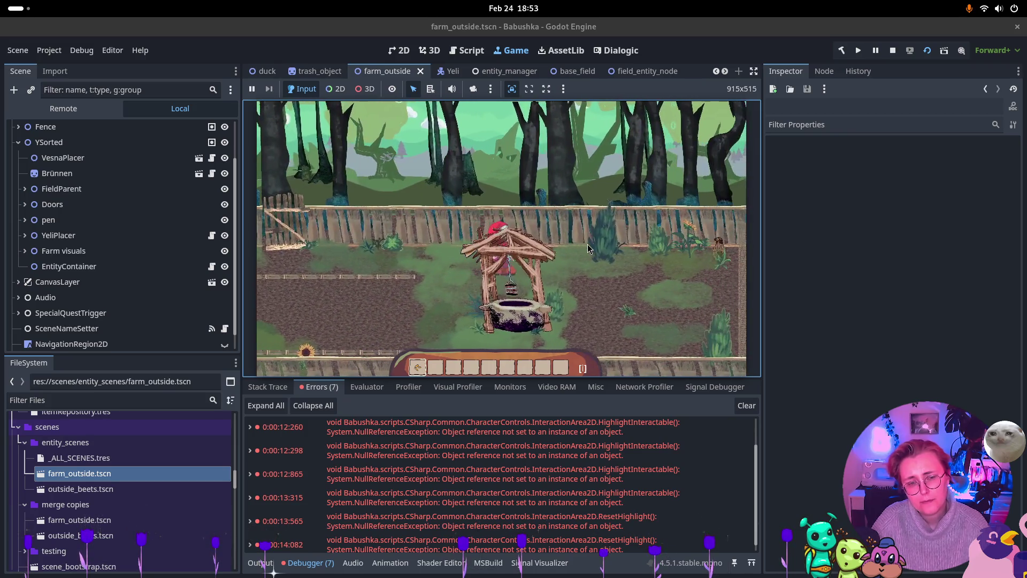
pyautogui.click(616, 250)
pyautogui.click(723, 265)
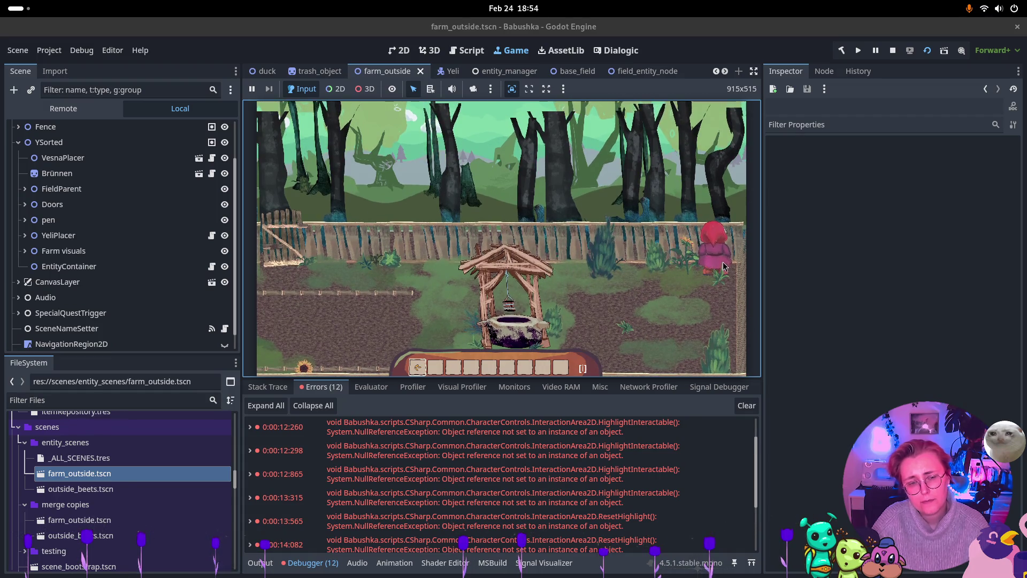
pyautogui.click(705, 265)
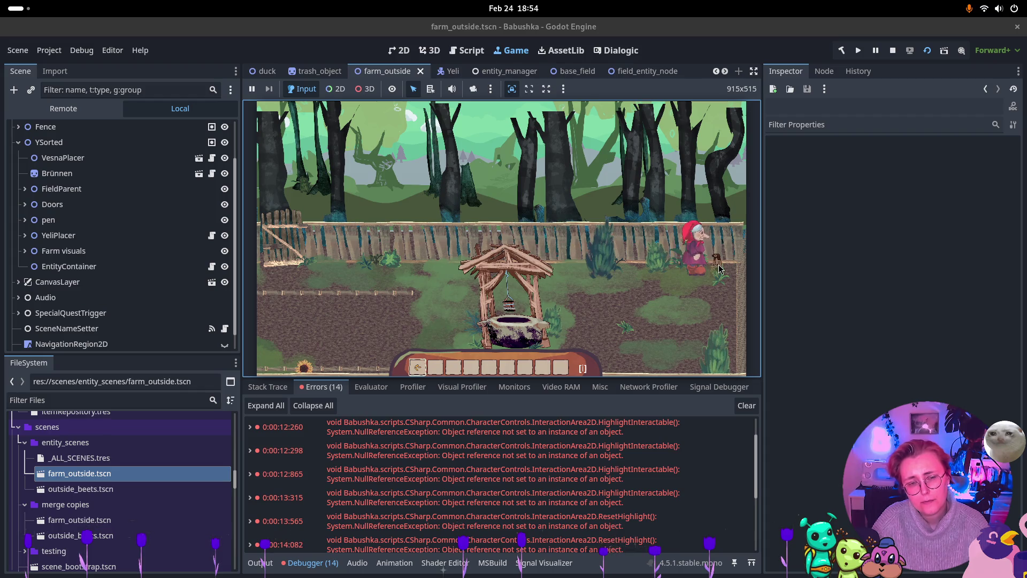
# Expand the 0:00:27:299 ResetHighlight error, tracing to InteractionArea2D.cs line 88.
pyautogui.scroll(-5, 535, 481)
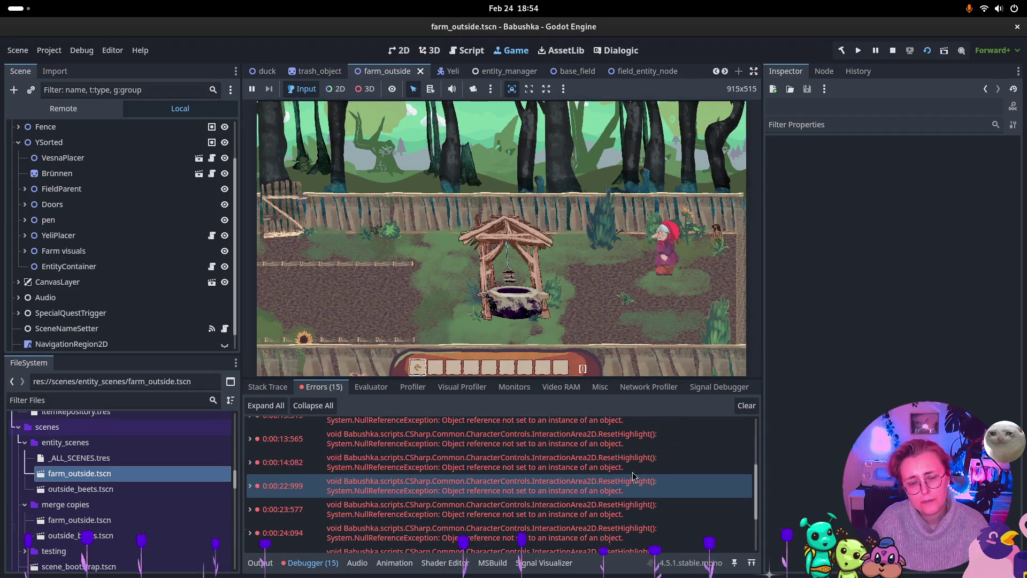
pyautogui.scroll(-1, 634, 472)
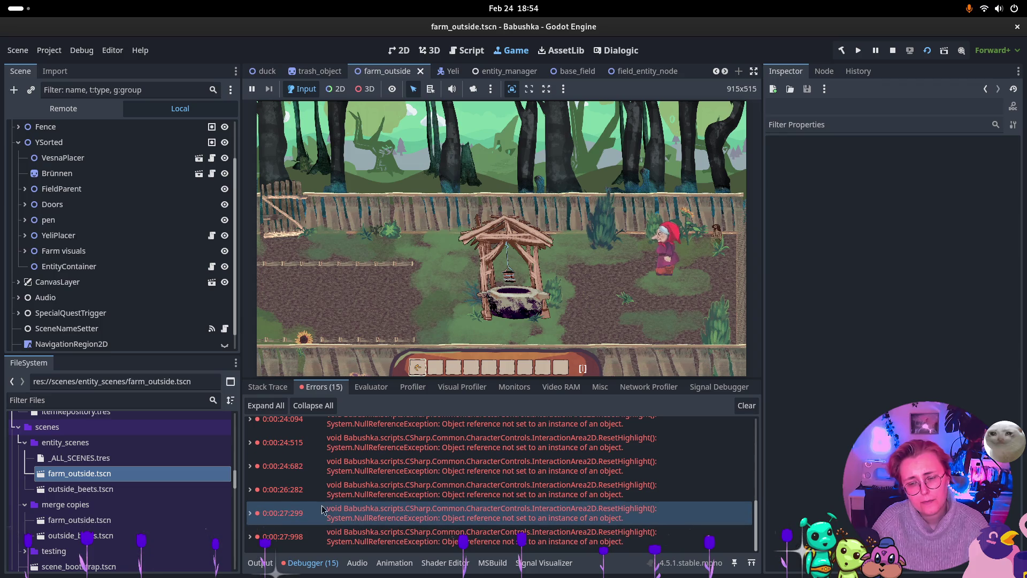
pyautogui.click(250, 514)
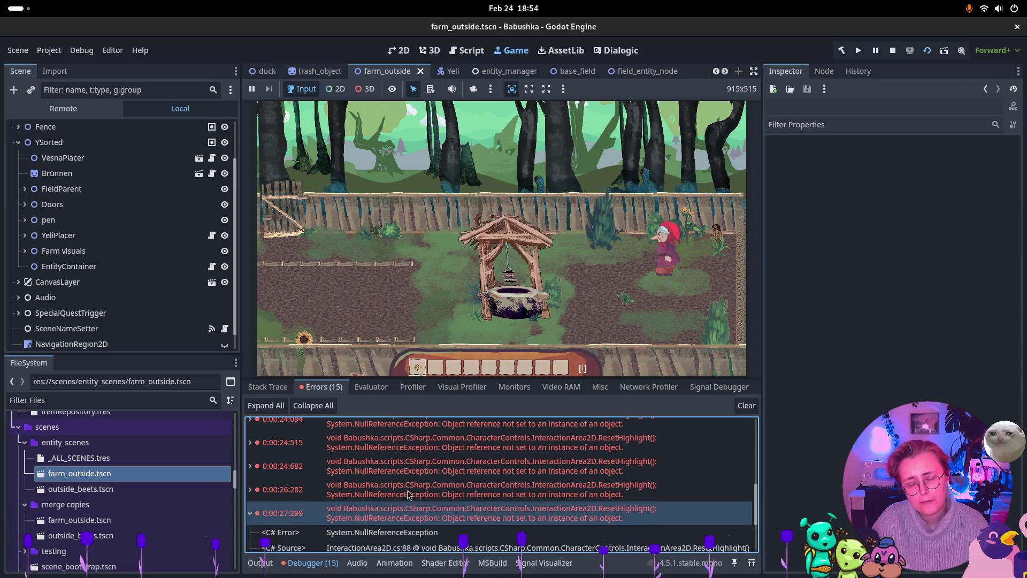
pyautogui.scroll(-3, 481, 481)
pyautogui.scroll(-2, 636, 449)
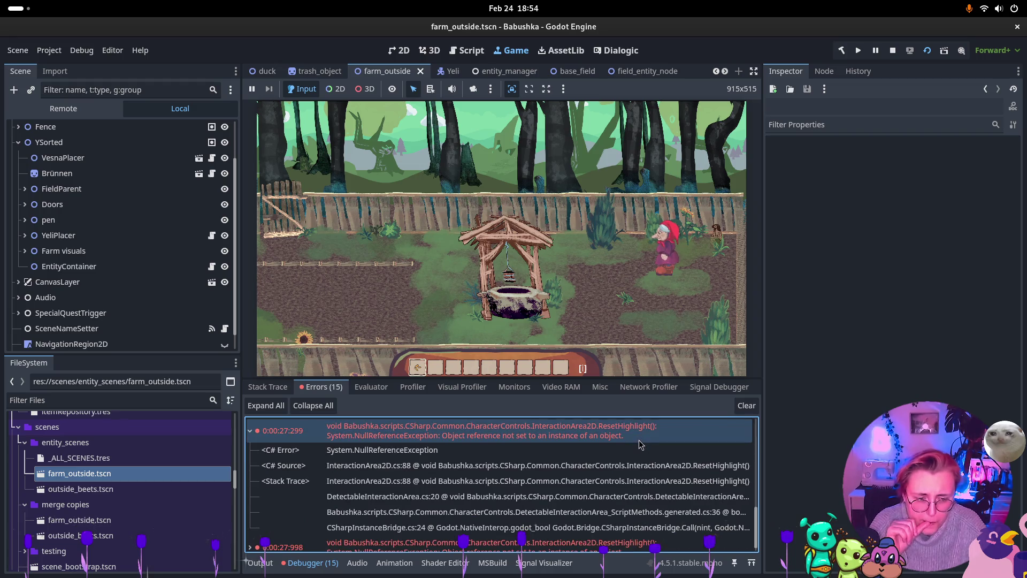
pyautogui.moveTo(641, 444)
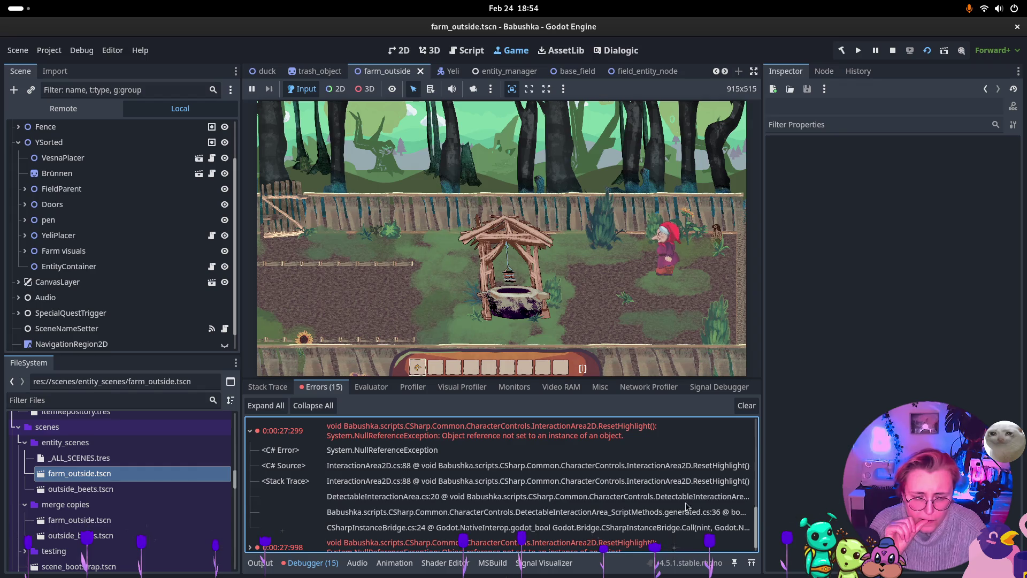
# In the Remote tree, filter for the InteractionArea node, inspect it, and clear the filter.
pyautogui.click(116, 109)
pyautogui.click(122, 92)
pyautogui.write('In')
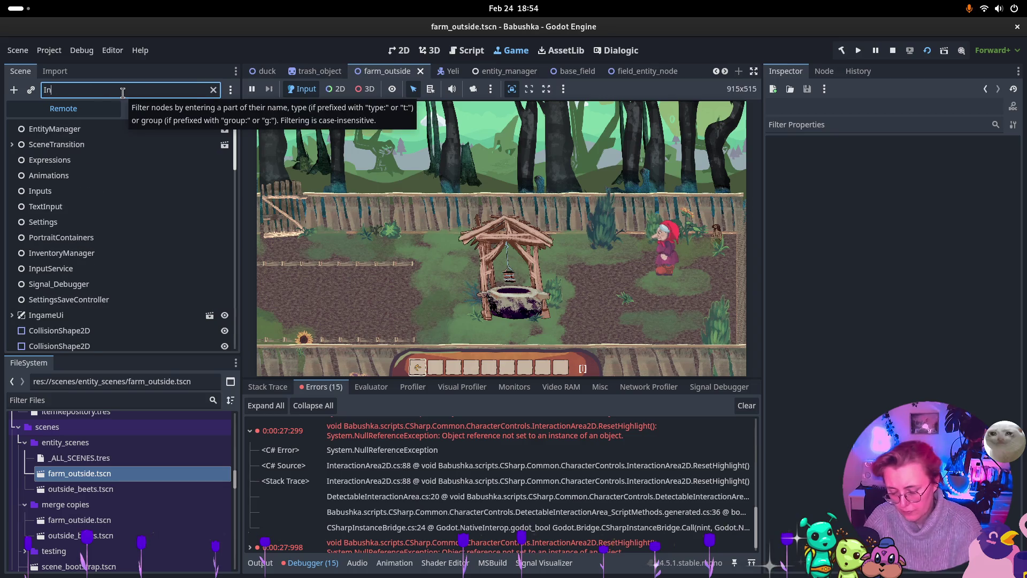
pyautogui.press('BackSpace')
pyautogui.press('BackSpace')
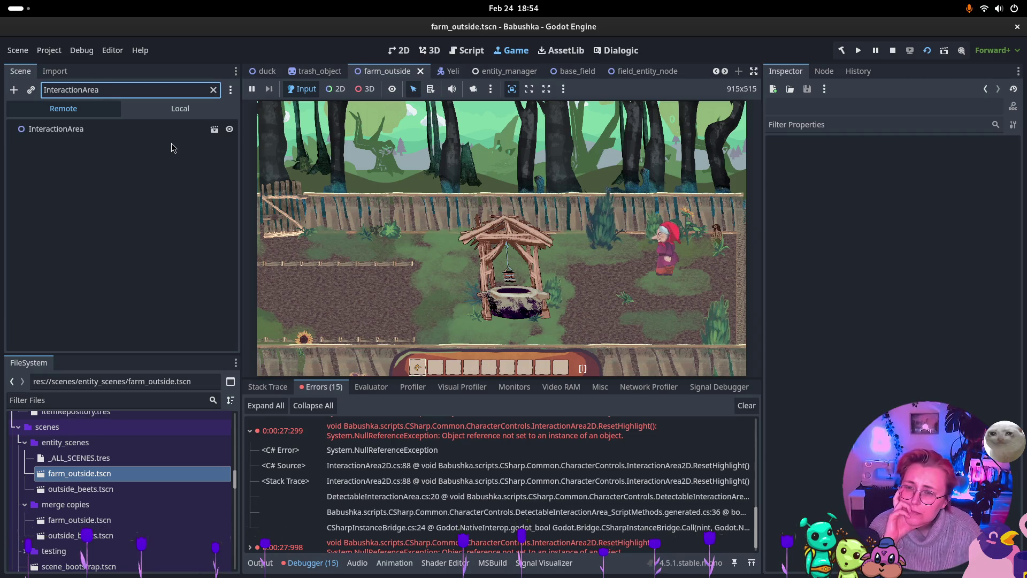
pyautogui.click(149, 130)
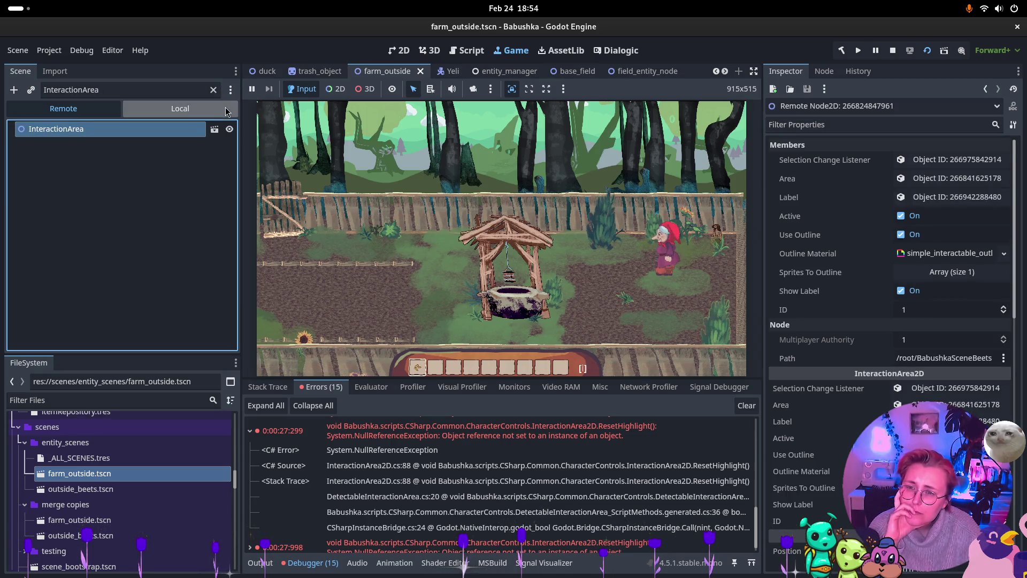
pyautogui.click(214, 90)
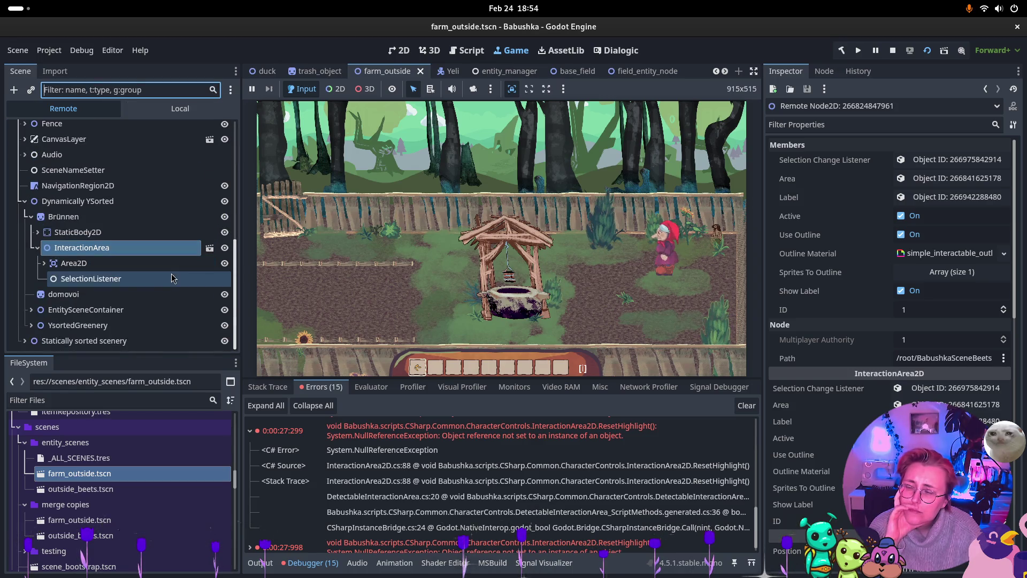
# Inspect domovoi and EntitySceneContainer, then open the error's line 88 in Rider.
pyautogui.click(84, 301)
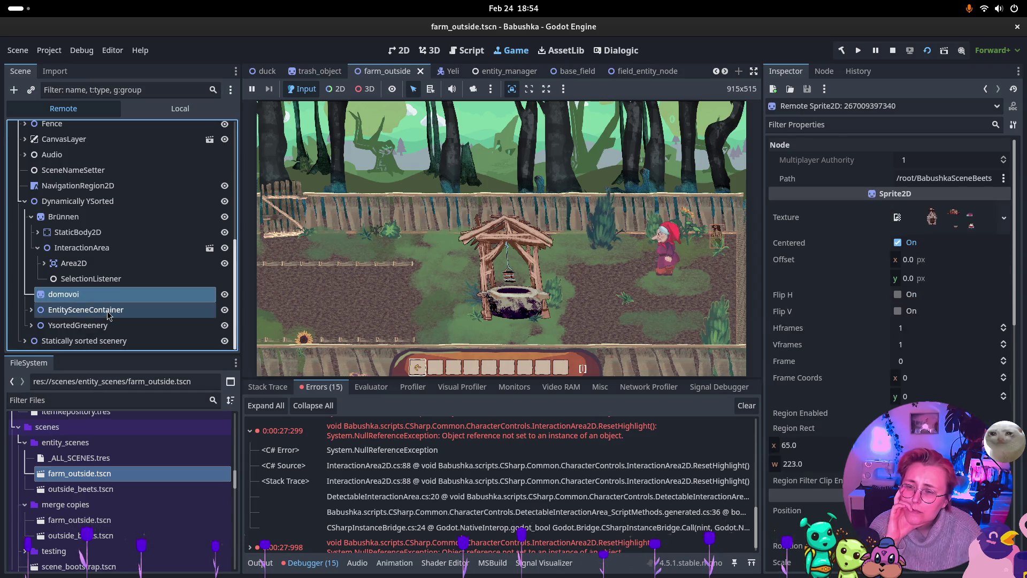
pyautogui.doubleClick(104, 311)
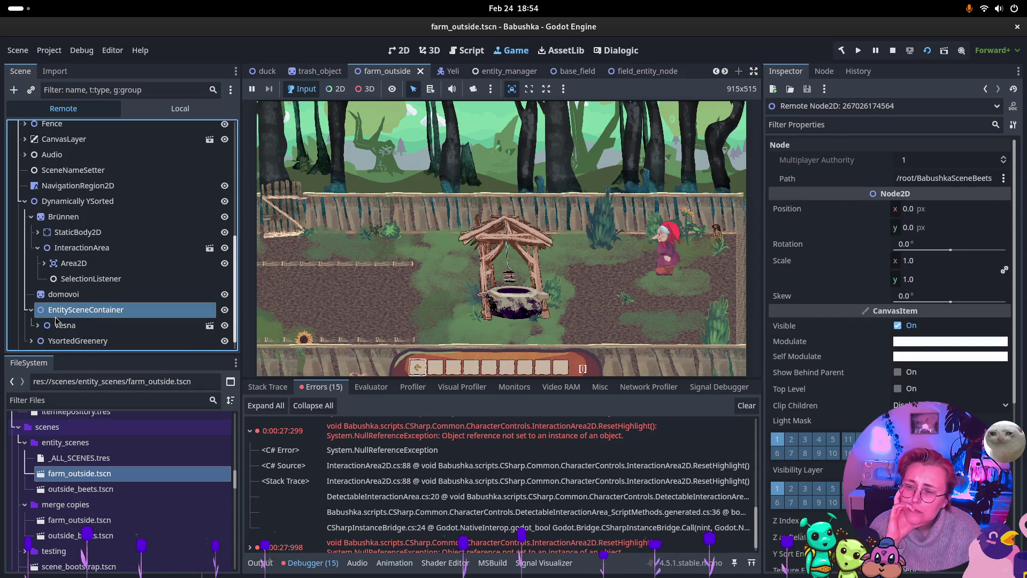
pyautogui.click(31, 310)
pyautogui.click(289, 340)
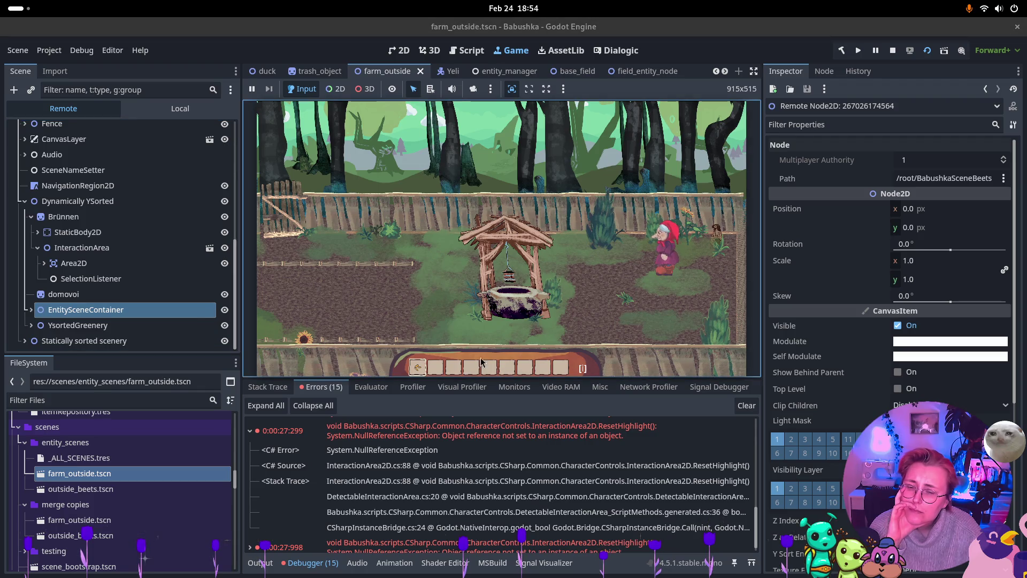
pyautogui.doubleClick(535, 464)
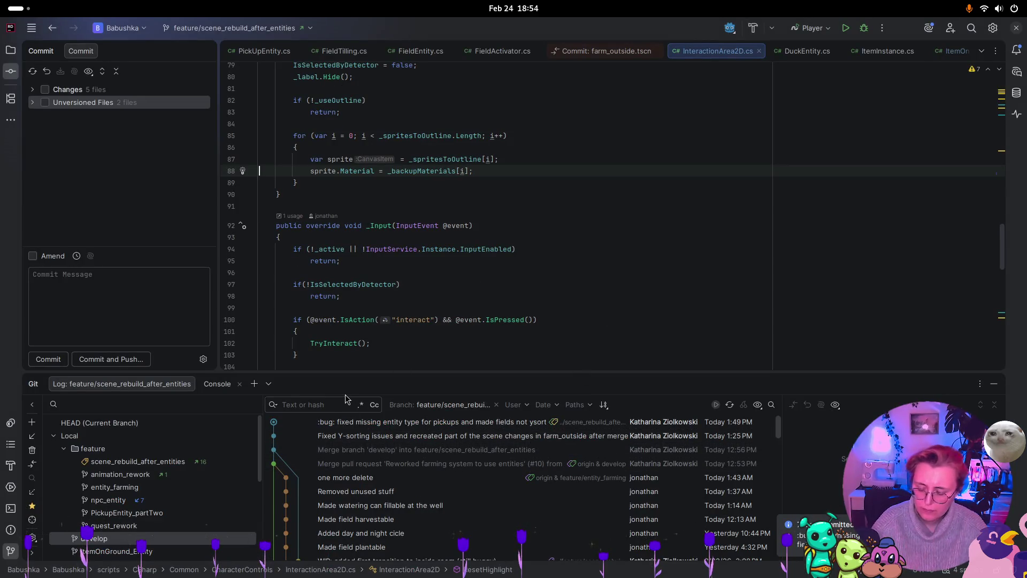
# Open the error's source at InteractionArea2D.cs line 88 and review the ResetHighlight method.
pyautogui.press('super')
pyautogui.click(700, 463)
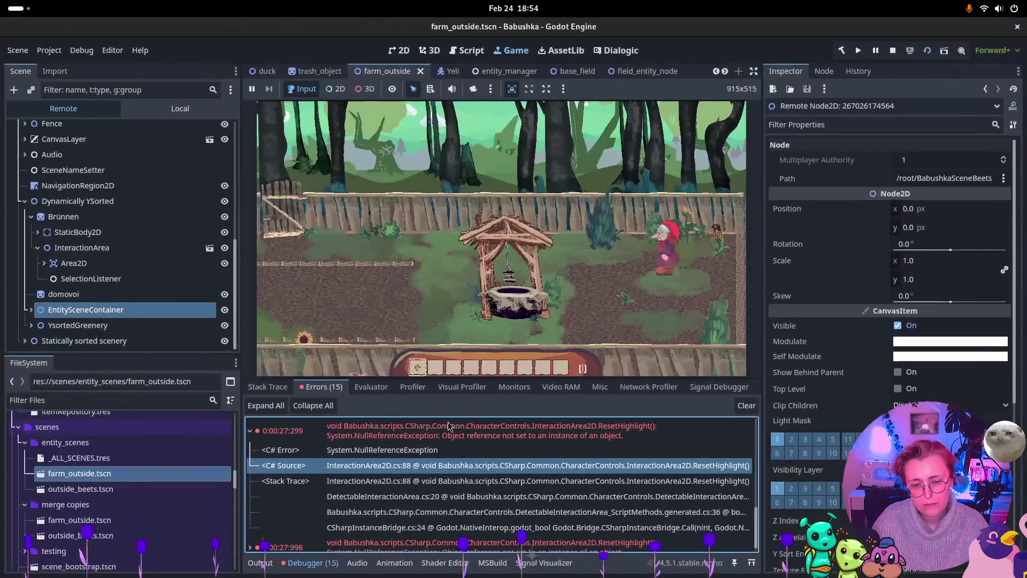
pyautogui.doubleClick(426, 436)
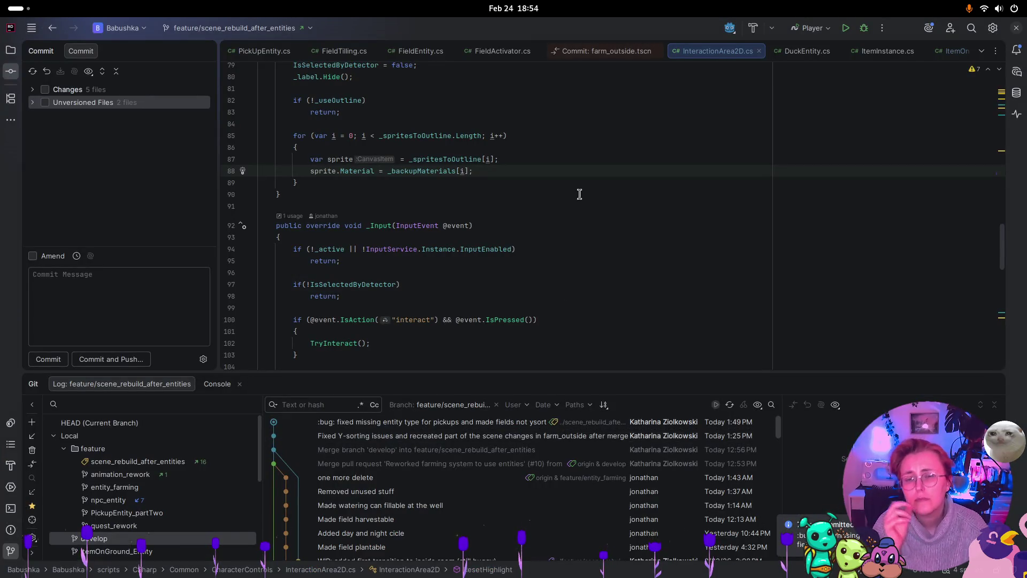
pyautogui.scroll(4, 579, 194)
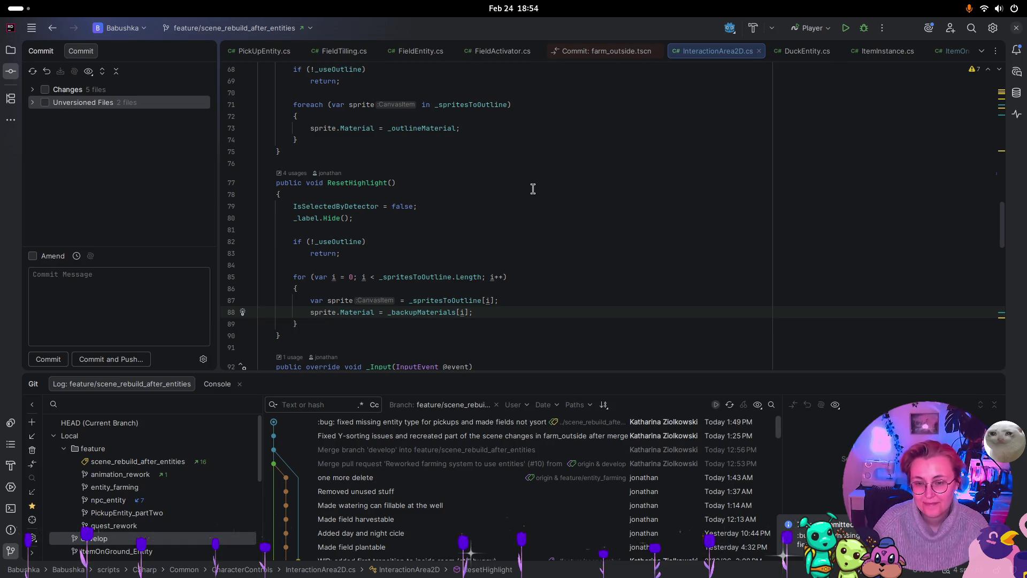
# Return to the Godot editor and stop the running game.
pyautogui.press('super')
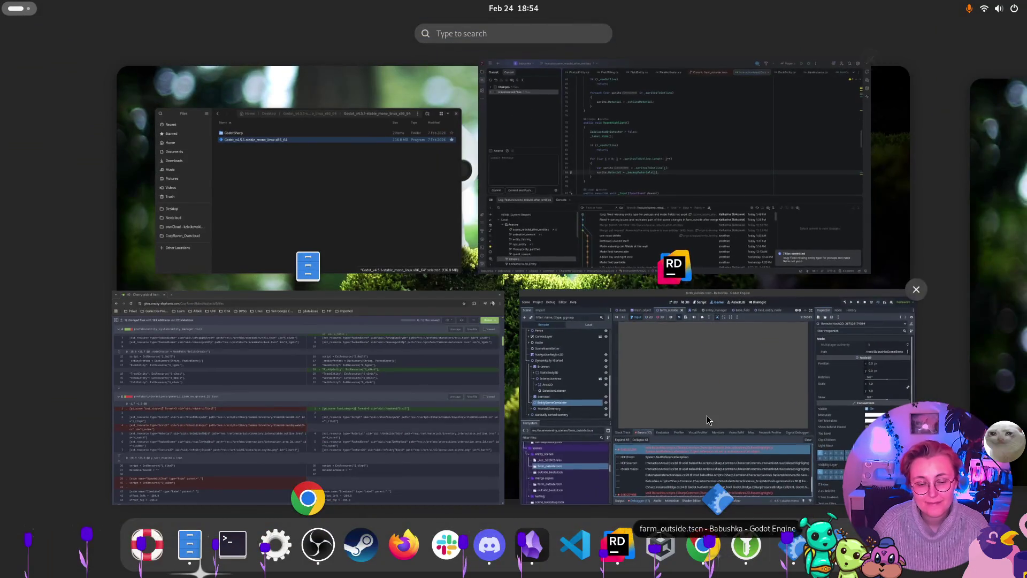
pyautogui.click(578, 332)
pyautogui.click(892, 50)
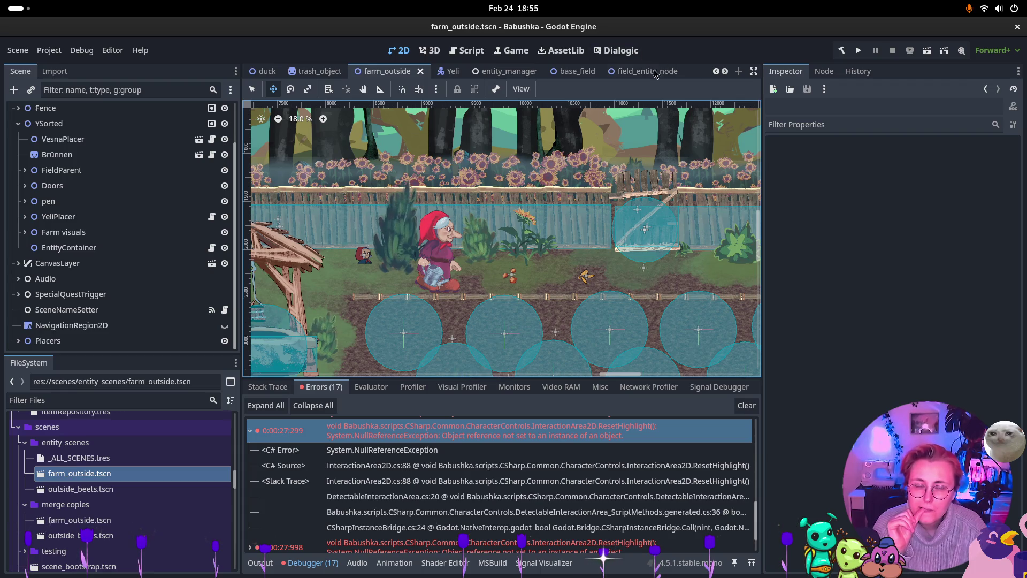
# Close base_field and open both the merge-copy and entity_scenes outside_beets scenes.
pyautogui.click(579, 74)
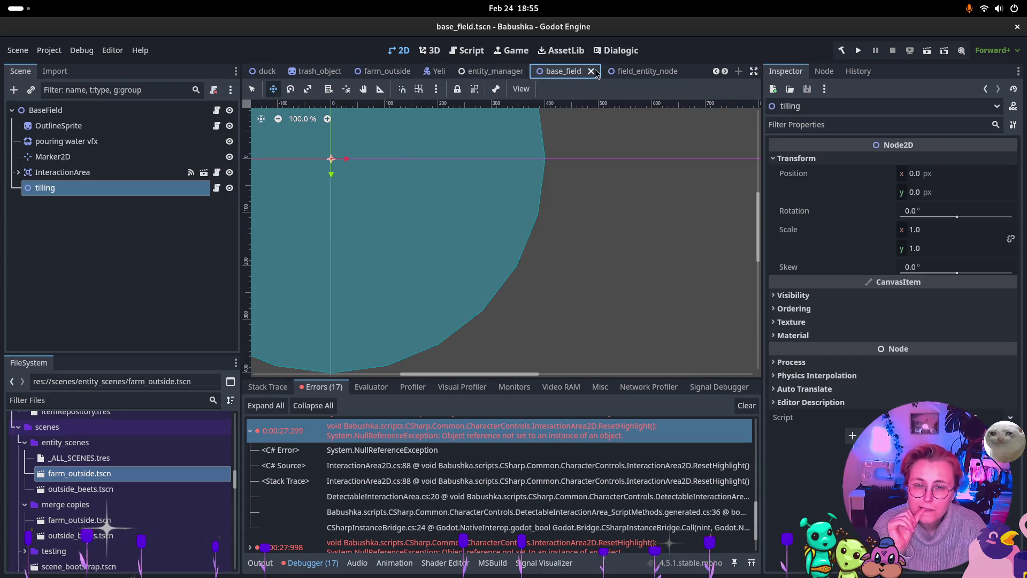
pyautogui.click(593, 71)
pyautogui.scroll(-3, 652, 74)
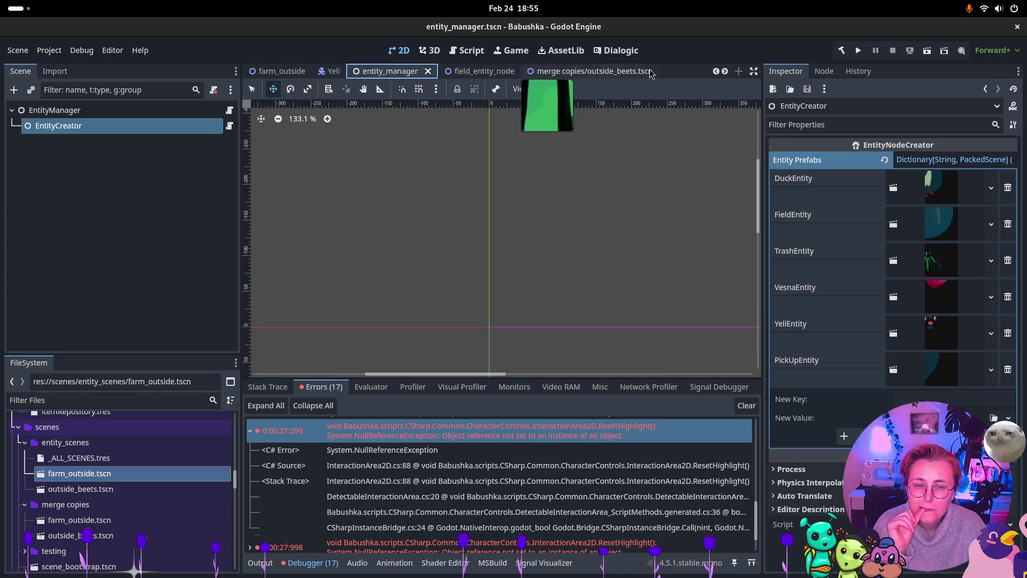
pyautogui.click(540, 71)
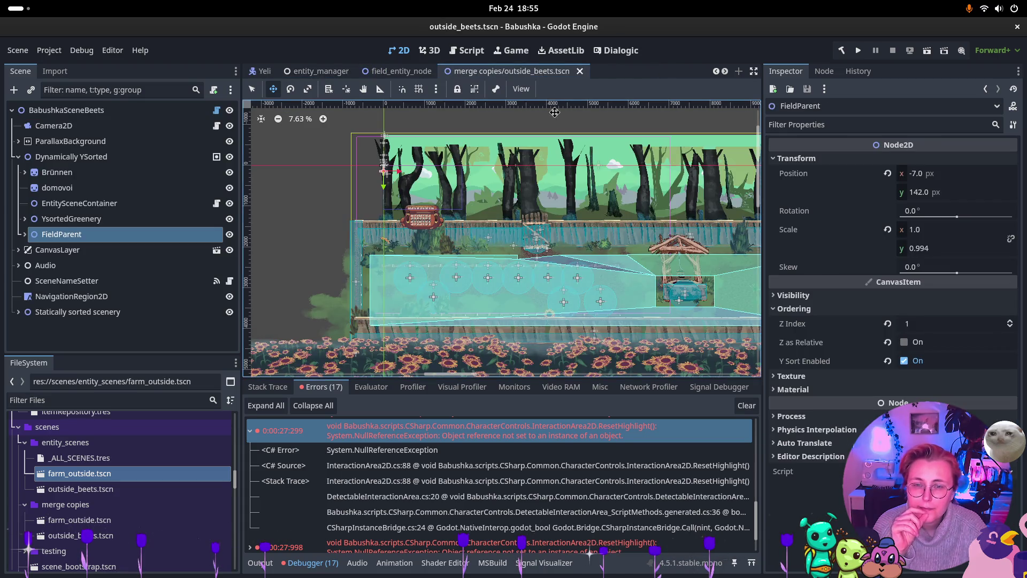
pyautogui.scroll(-1, 561, 72)
pyautogui.click(561, 71)
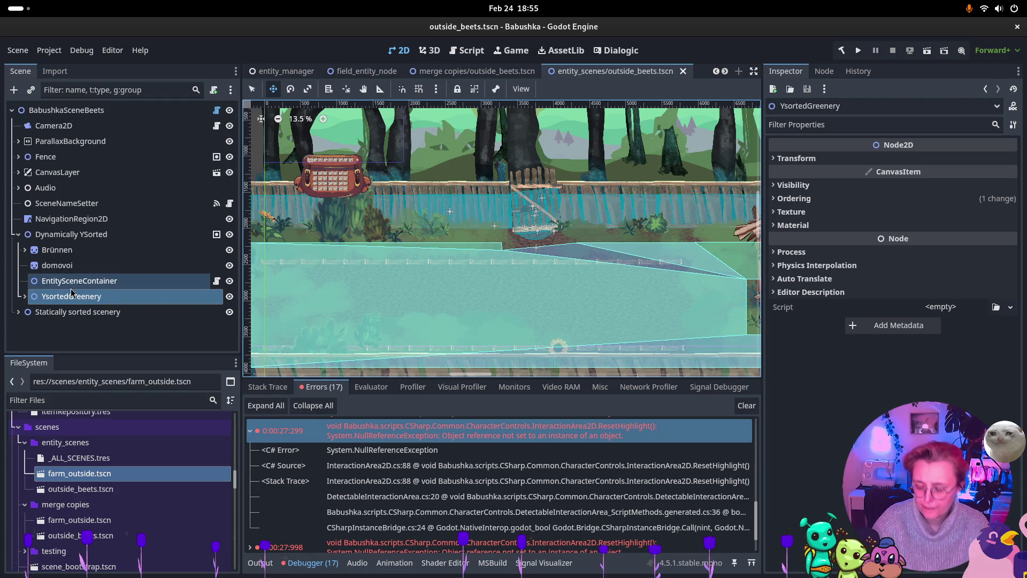
# Paste FieldParent with its BaseField children, then inspect Brünnen's InteractionArea settings.
pyautogui.hotkey('ctrl', 'shift', 'v')
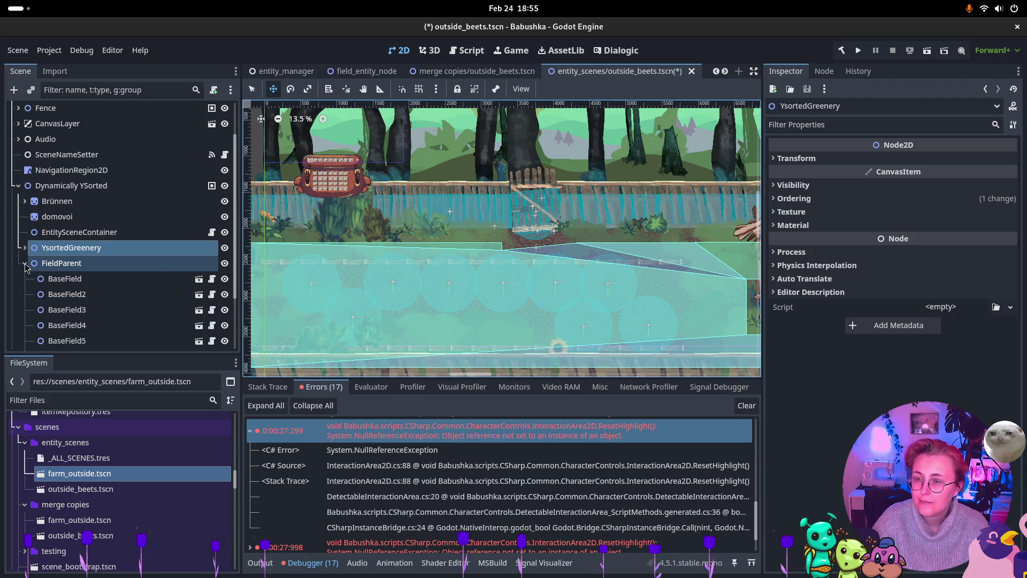
pyautogui.click(25, 265)
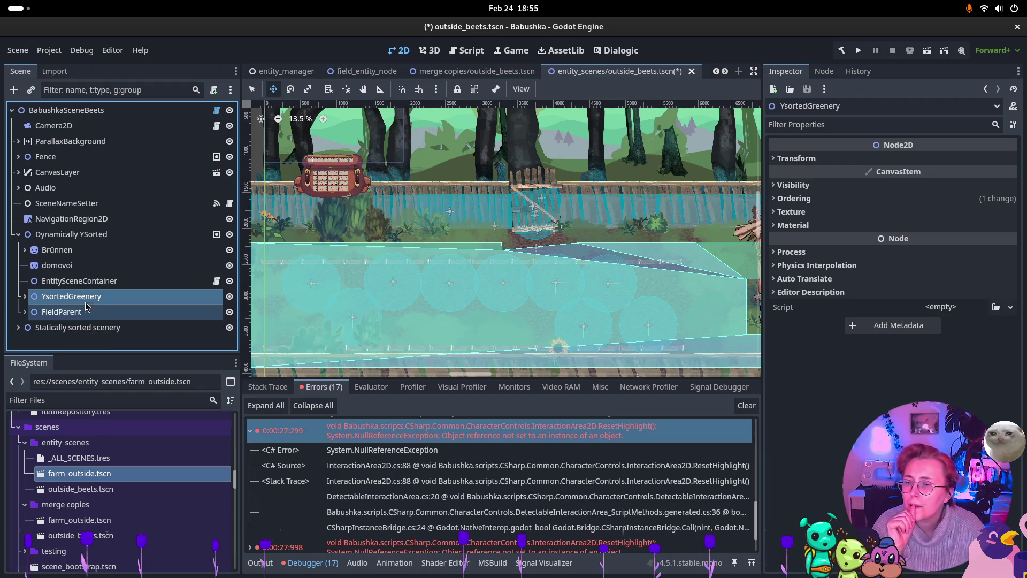
pyautogui.click(57, 250)
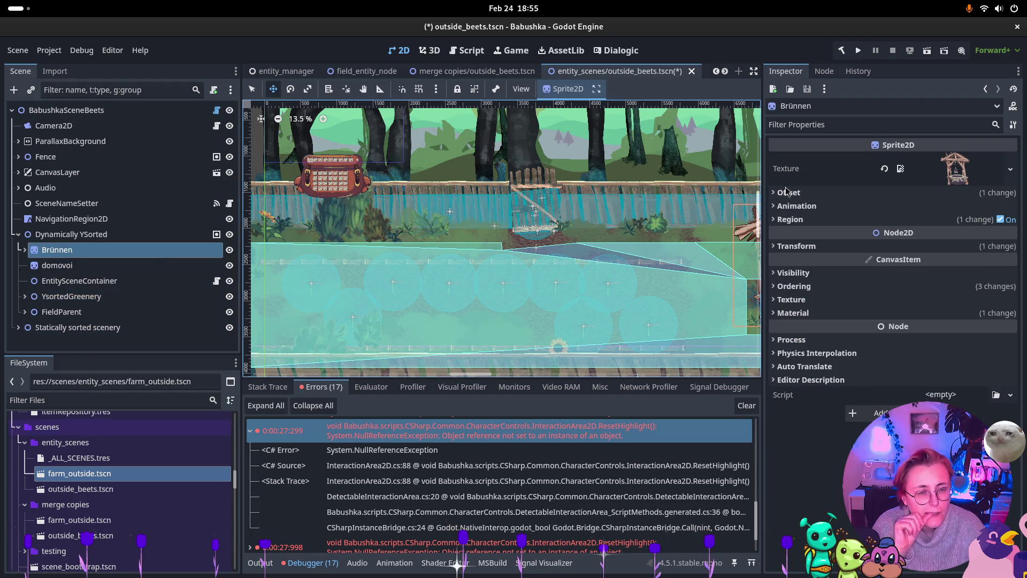
pyautogui.click(25, 250)
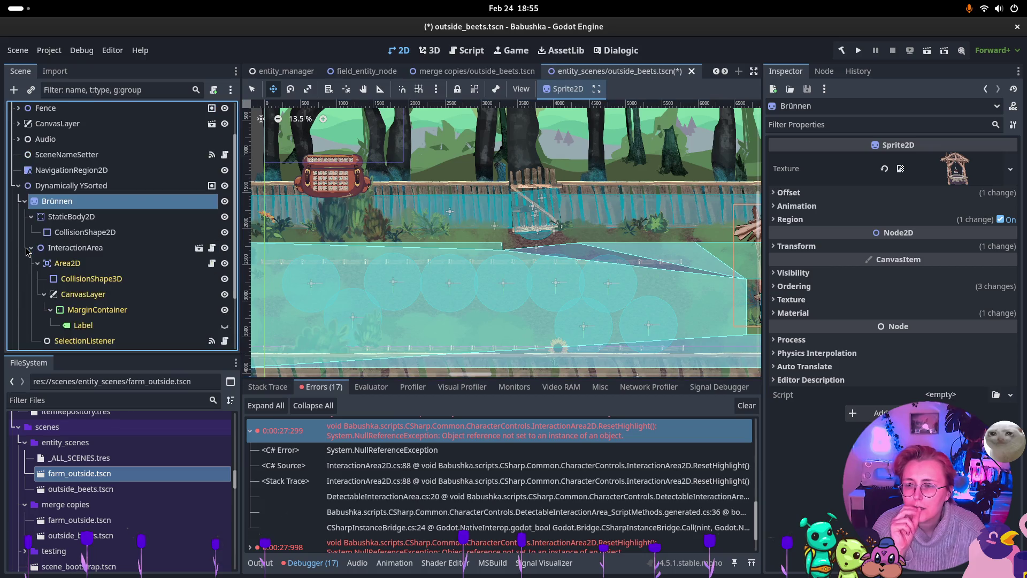
pyautogui.click(75, 248)
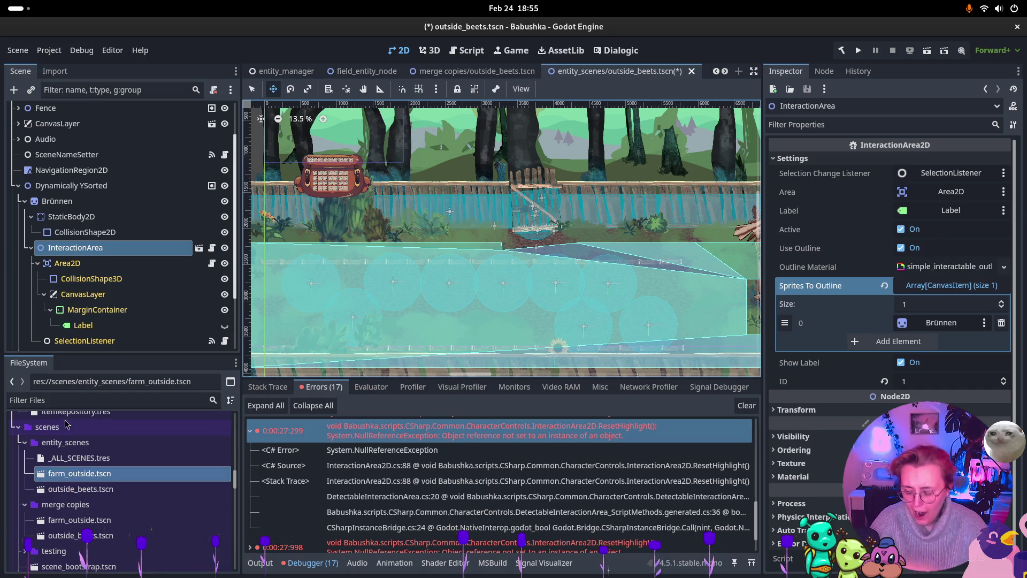
pyautogui.press('super')
pyautogui.press('super')
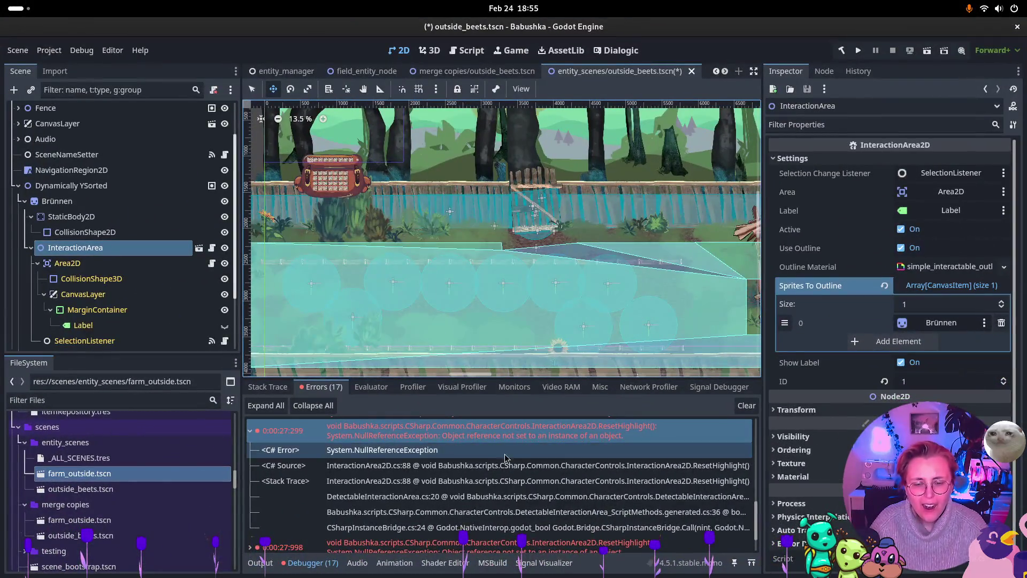
# Back in Rider's InteractionArea2D.cs, set a breakpoint on ResetHighlight's line 88.
pyautogui.hotkey('alt', 'Tab')
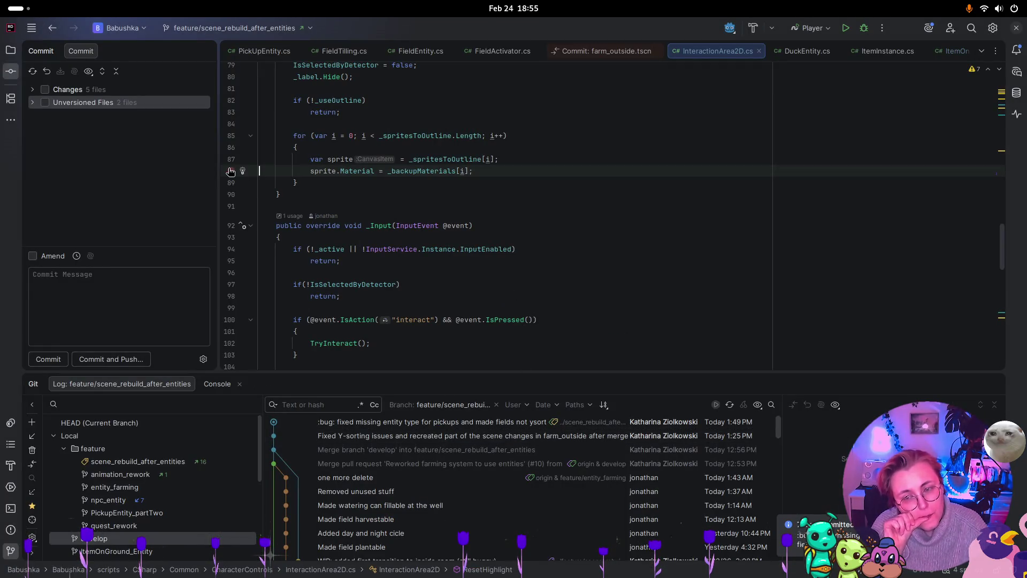
pyautogui.scroll(3, 511, 191)
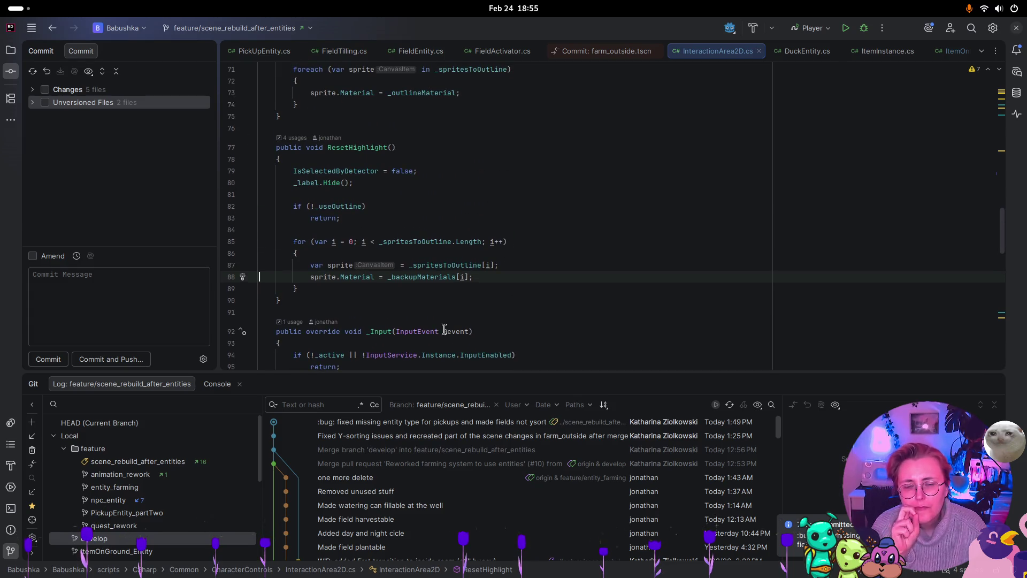
pyautogui.press('super')
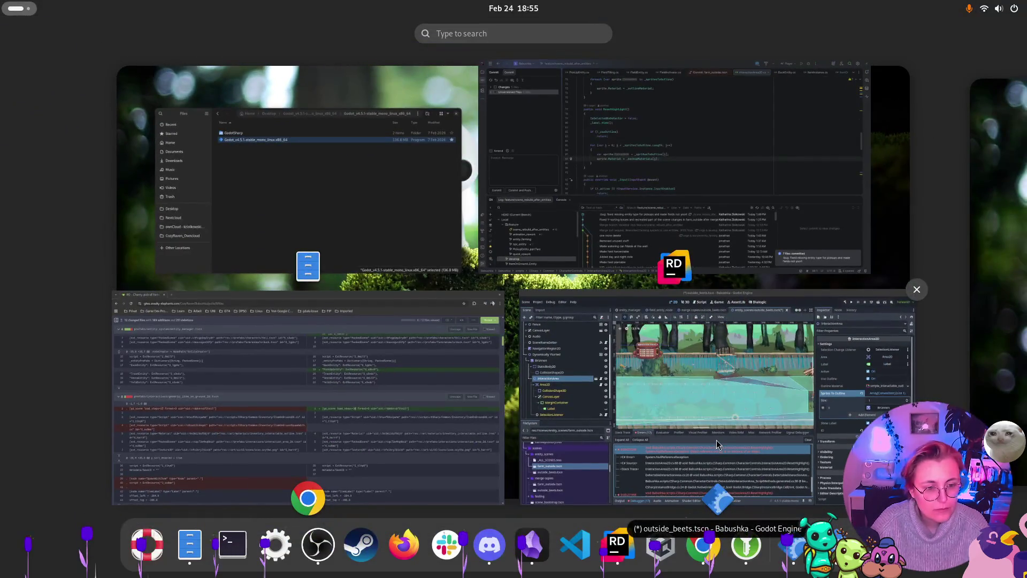
pyautogui.click(717, 440)
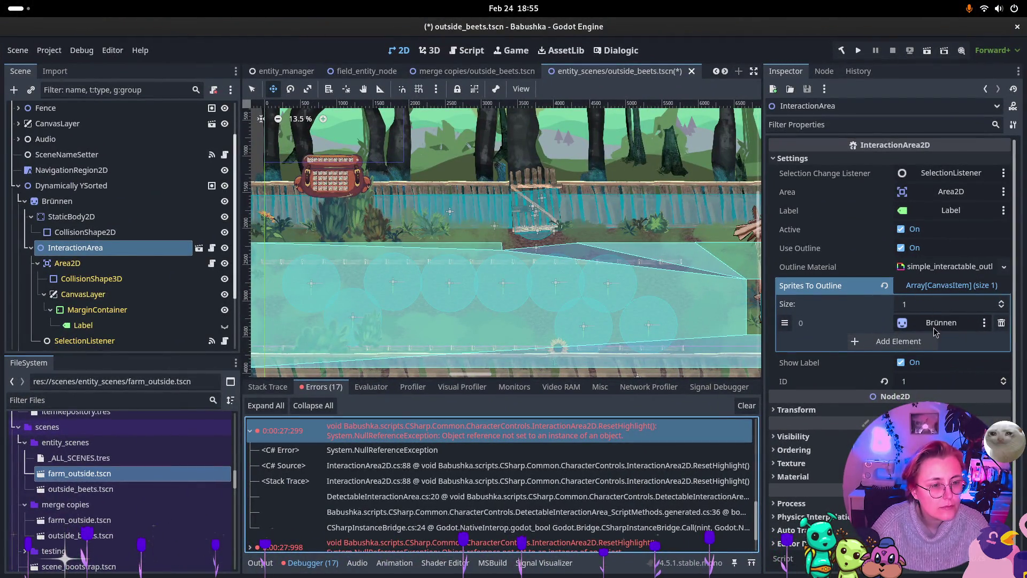
pyautogui.press('super')
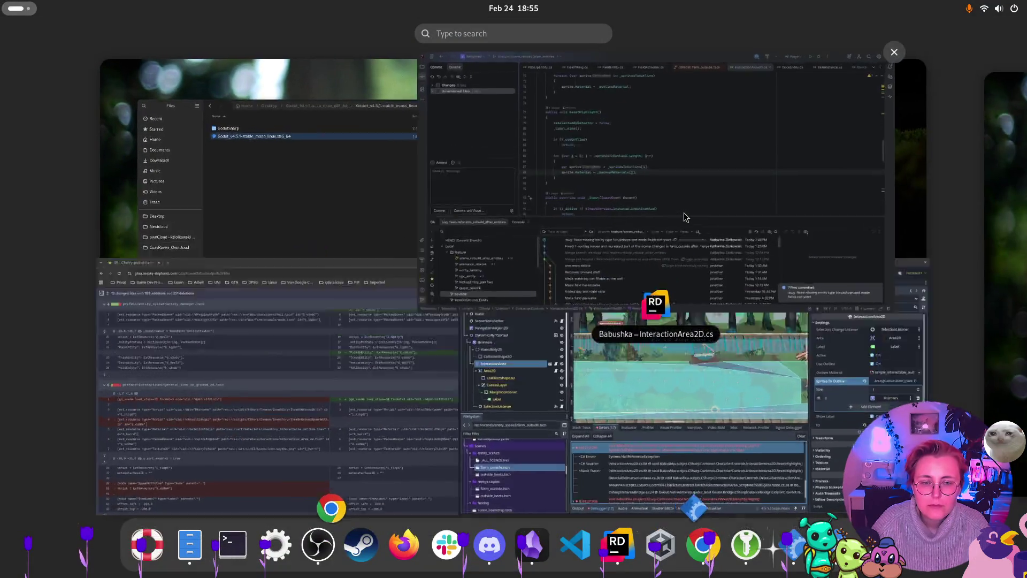
pyautogui.click(683, 213)
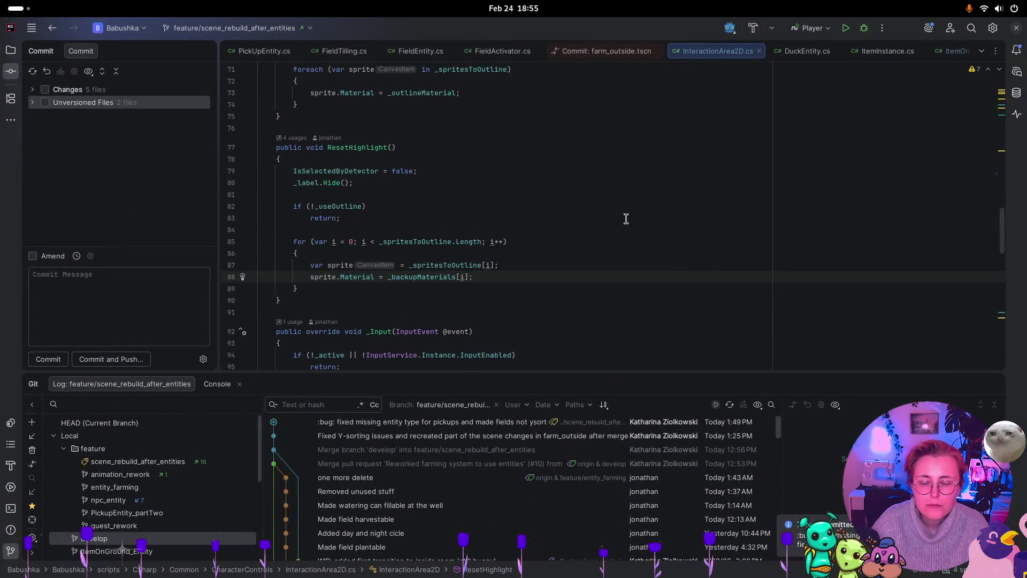
pyautogui.click(229, 276)
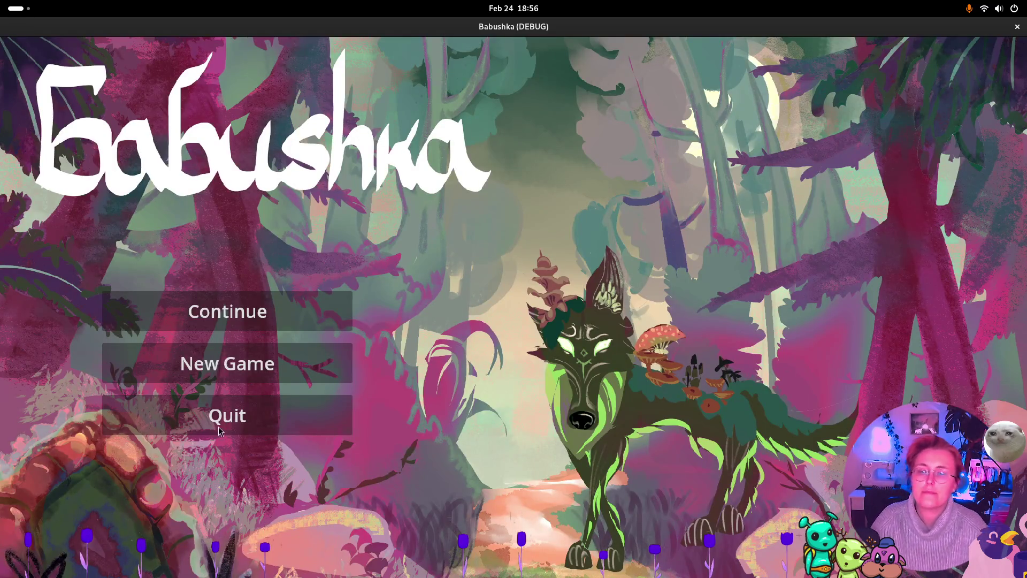
# Start a new game to reproduce the bug, briefly checking ResetHighlight's usages list.
pyautogui.click(321, 366)
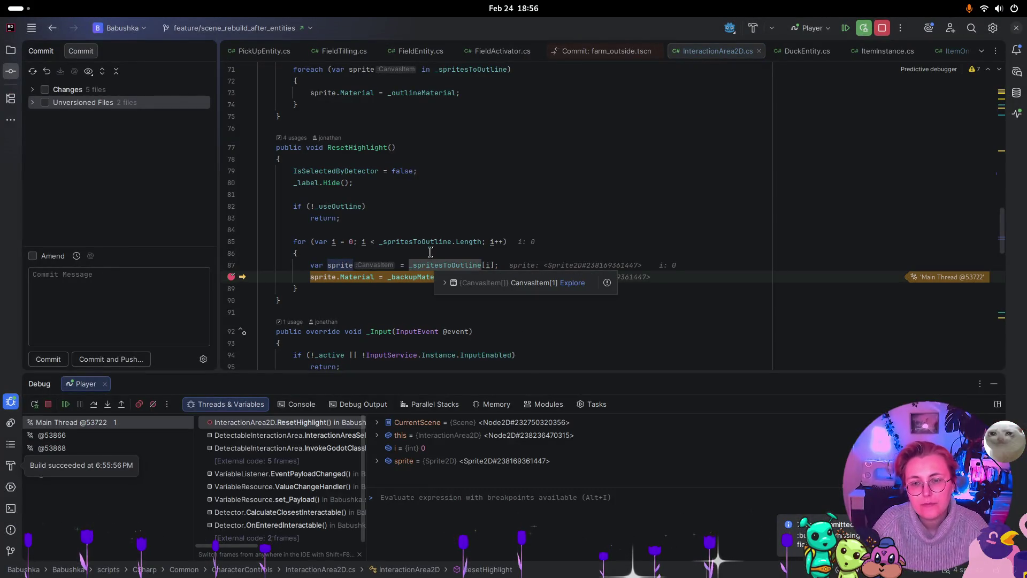
pyautogui.click(291, 138)
pyautogui.click(634, 144)
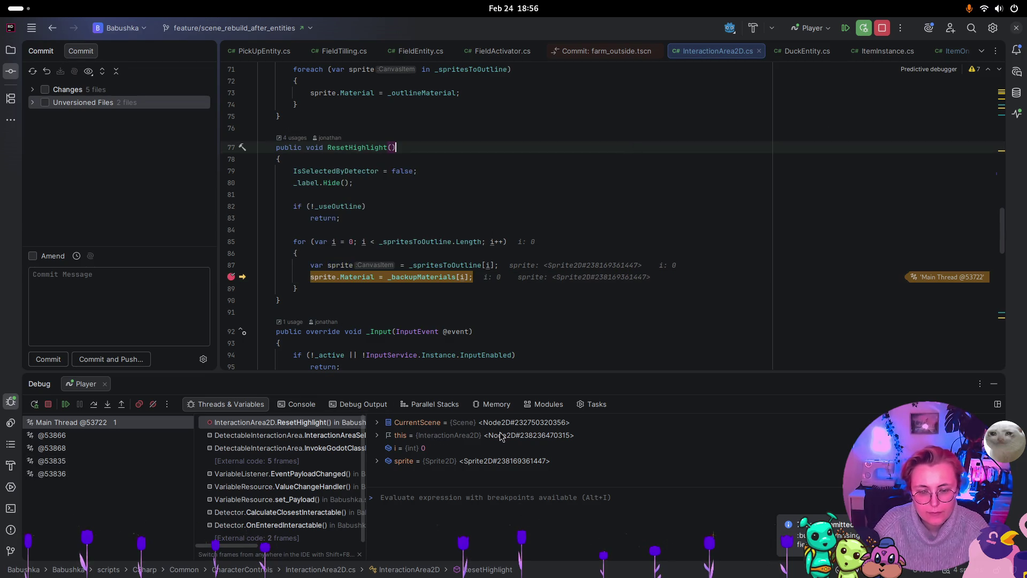
pyautogui.moveTo(336, 276)
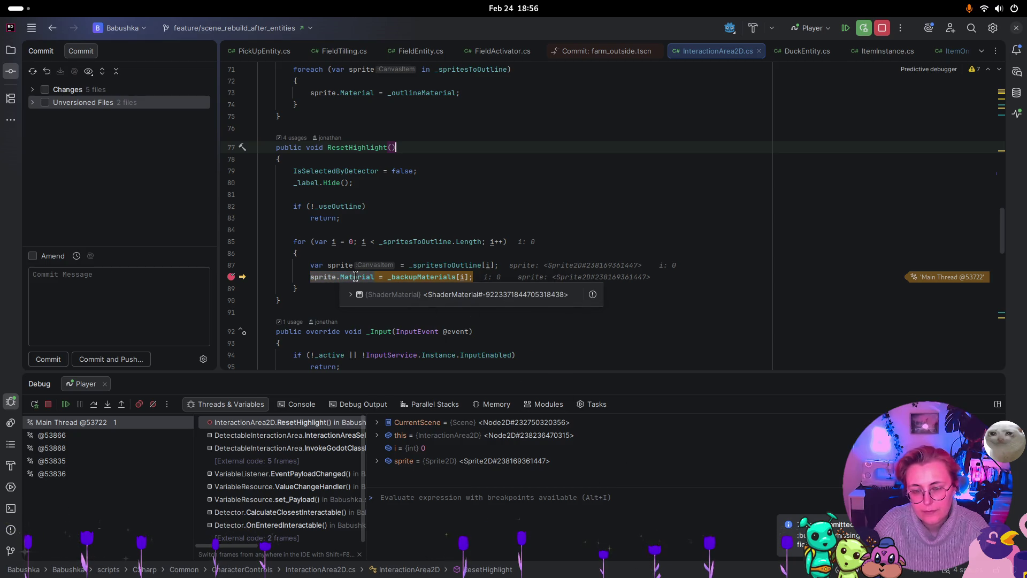
# Resume with F9 through seven line-88 breakpoint hits, then stop debugging.
pyautogui.press('F9')
pyautogui.press('F9')
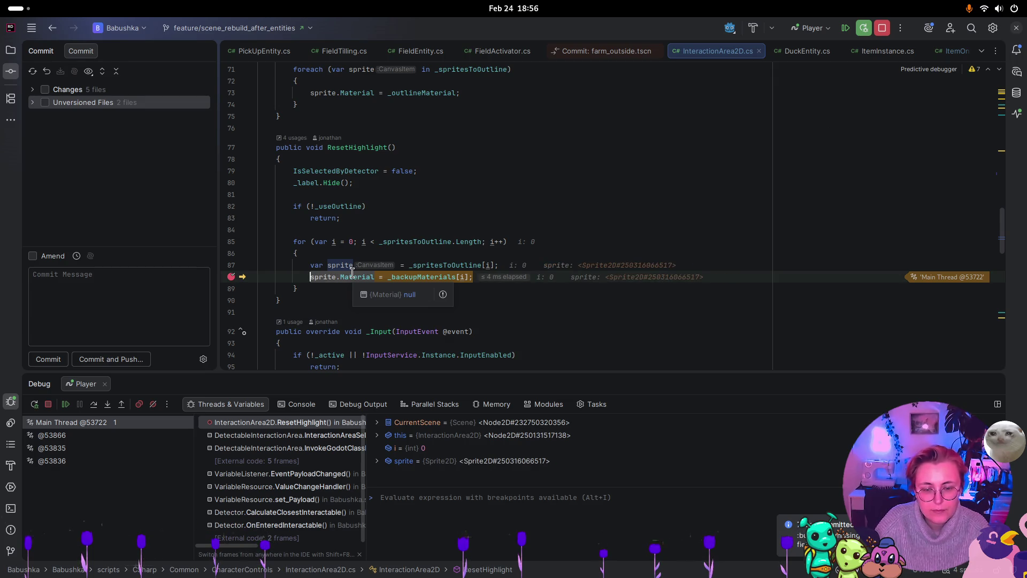
pyautogui.press('F9')
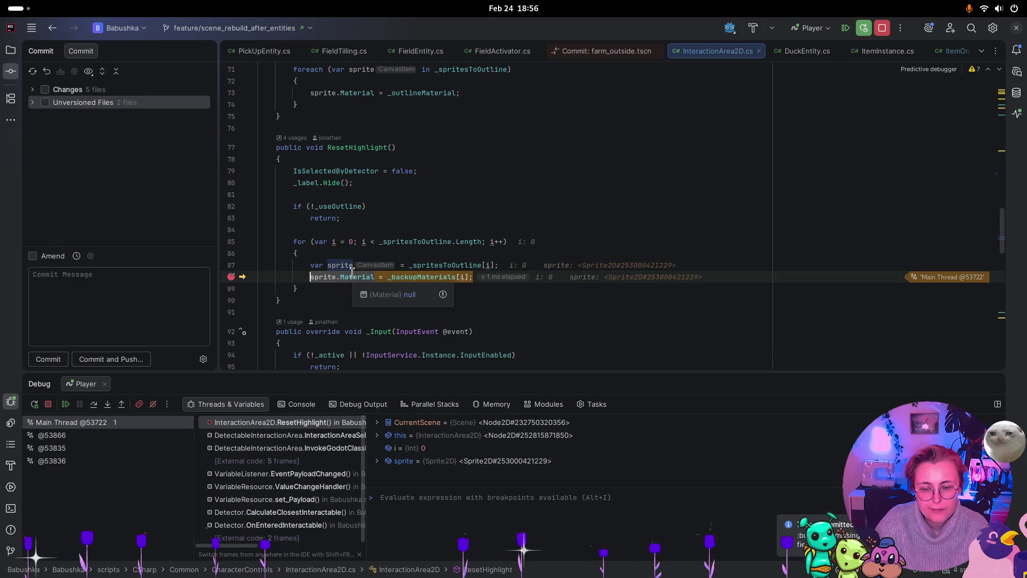
pyautogui.press('F9')
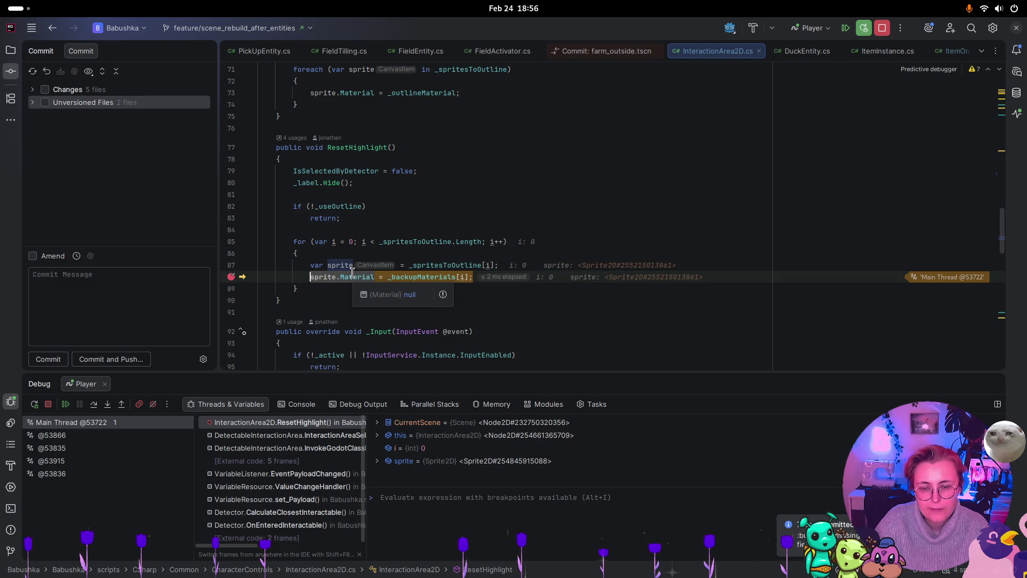
pyautogui.press('F9')
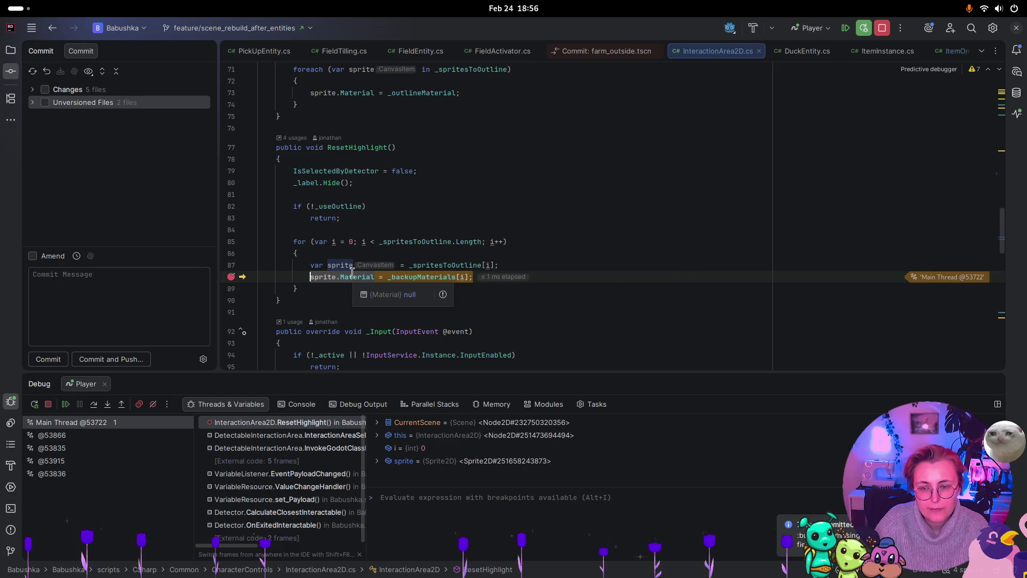
pyautogui.press('F9')
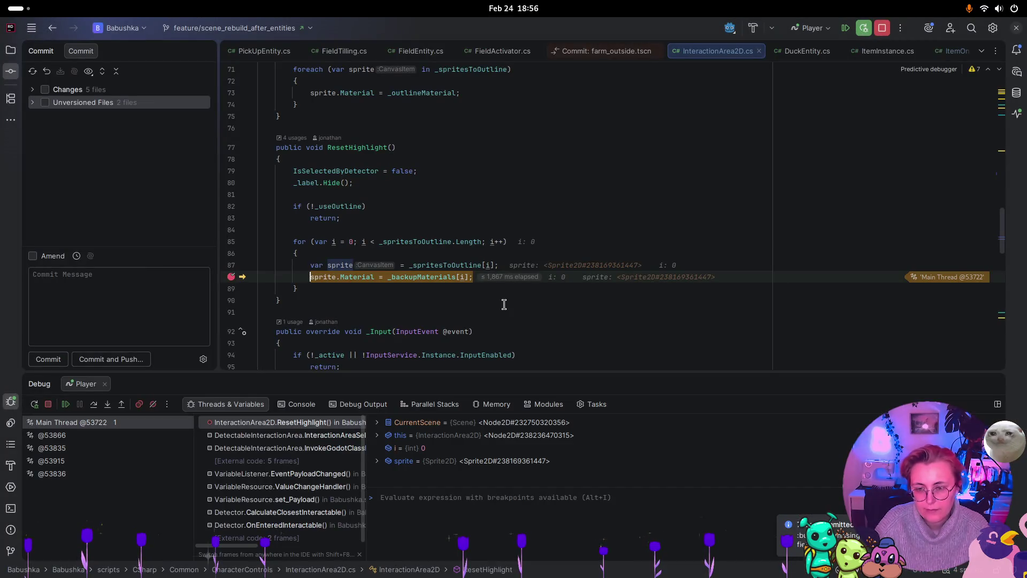
pyautogui.press('F9')
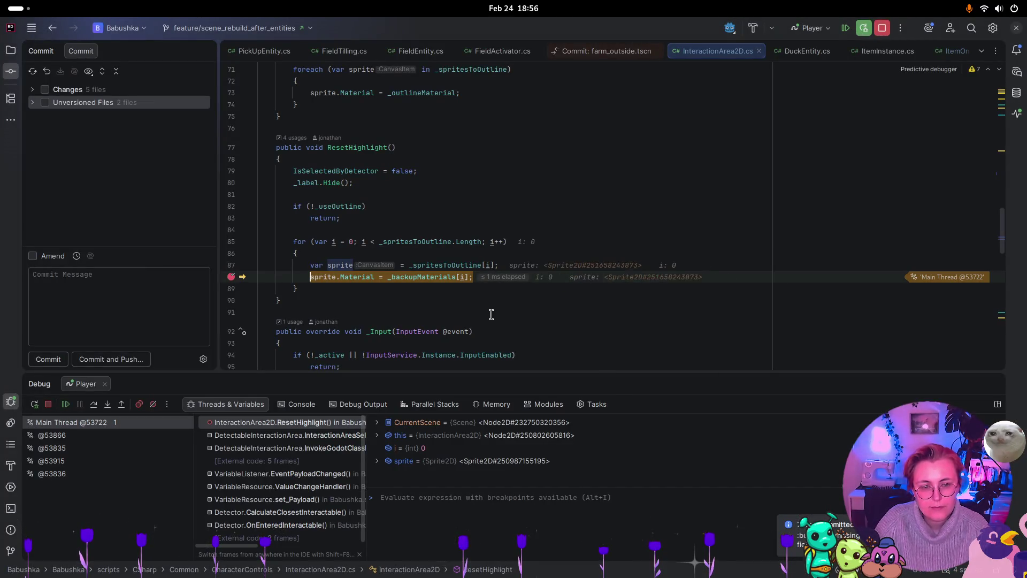
pyautogui.press('F9')
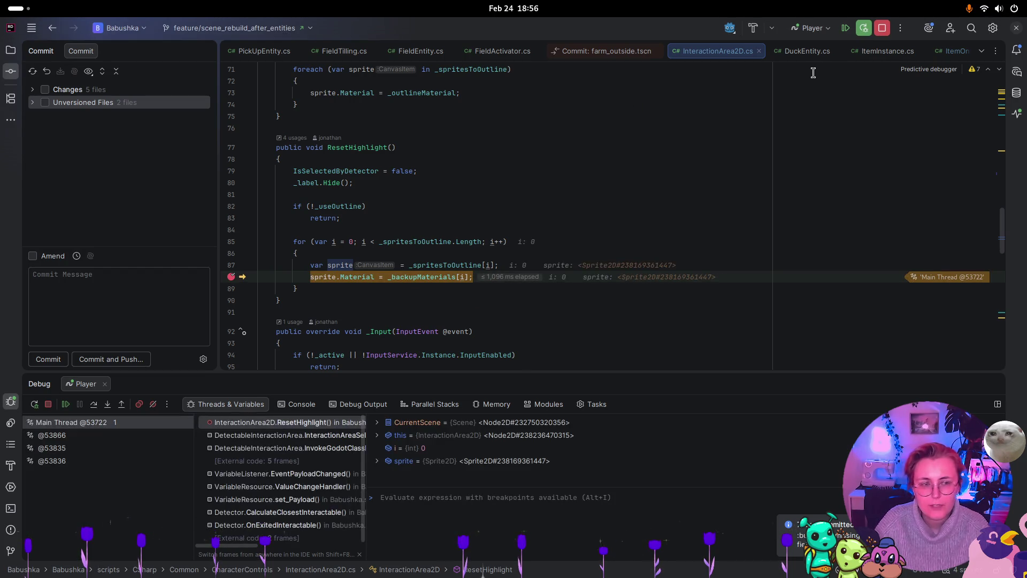
pyautogui.click(882, 27)
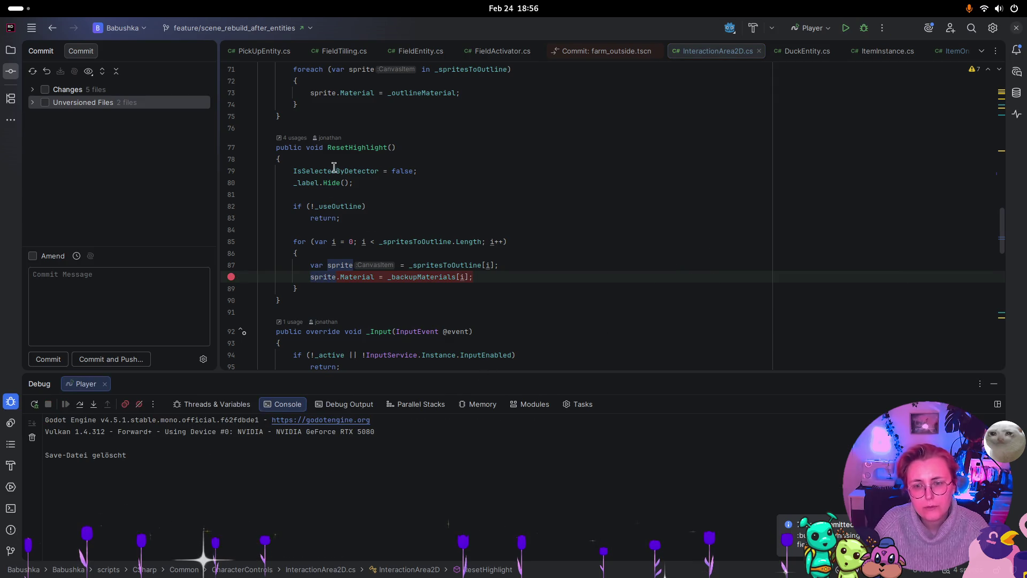
# Read ResetHighlight's call in DetectableInteractionArea.cs from the usages list, then return to InteractionArea2D.cs.
pyautogui.click(293, 137)
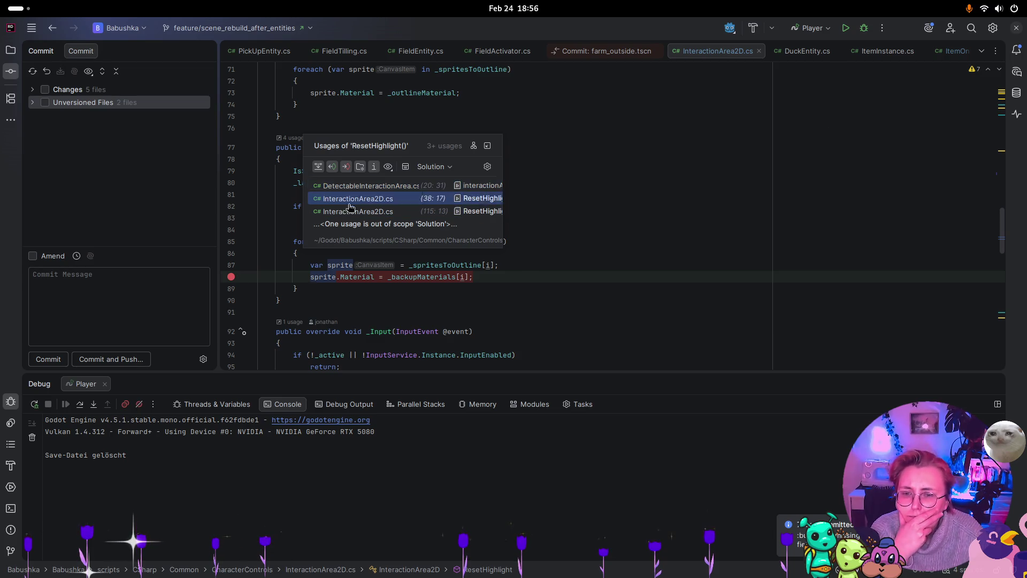
pyautogui.press('Up')
pyautogui.press('Up')
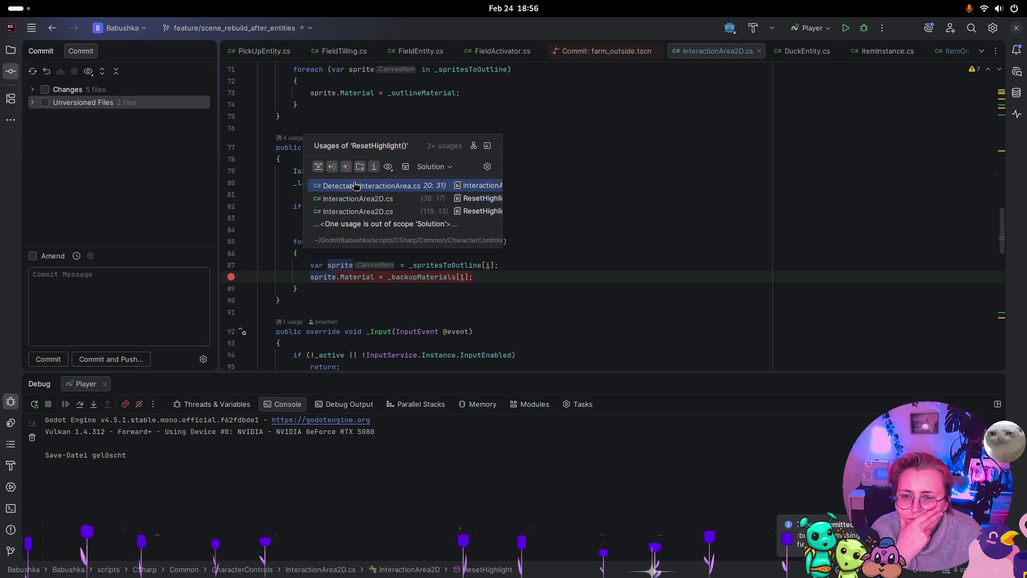
pyautogui.press('Return')
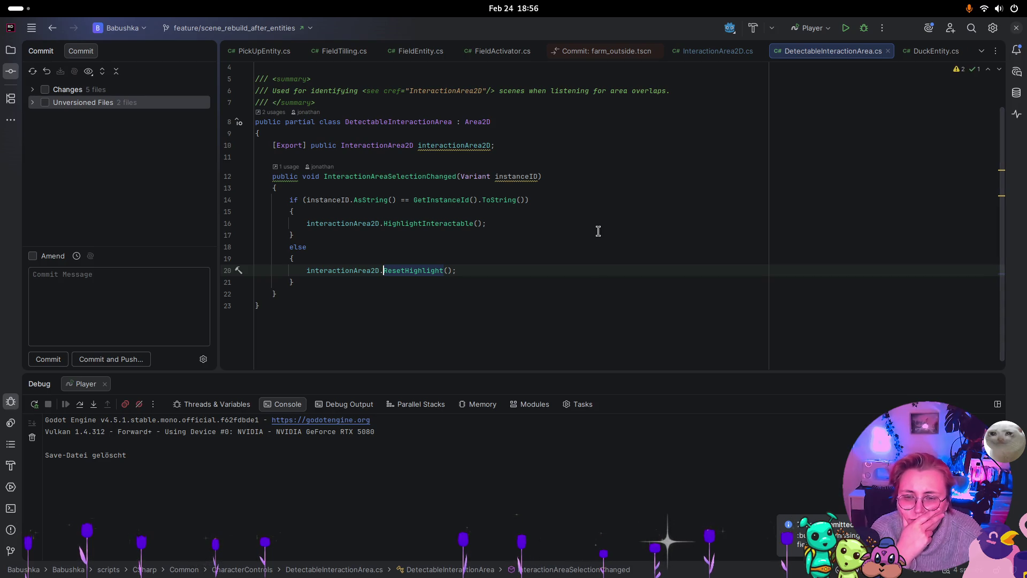
pyautogui.scroll(2, 591, 224)
pyautogui.scroll(-2, 589, 223)
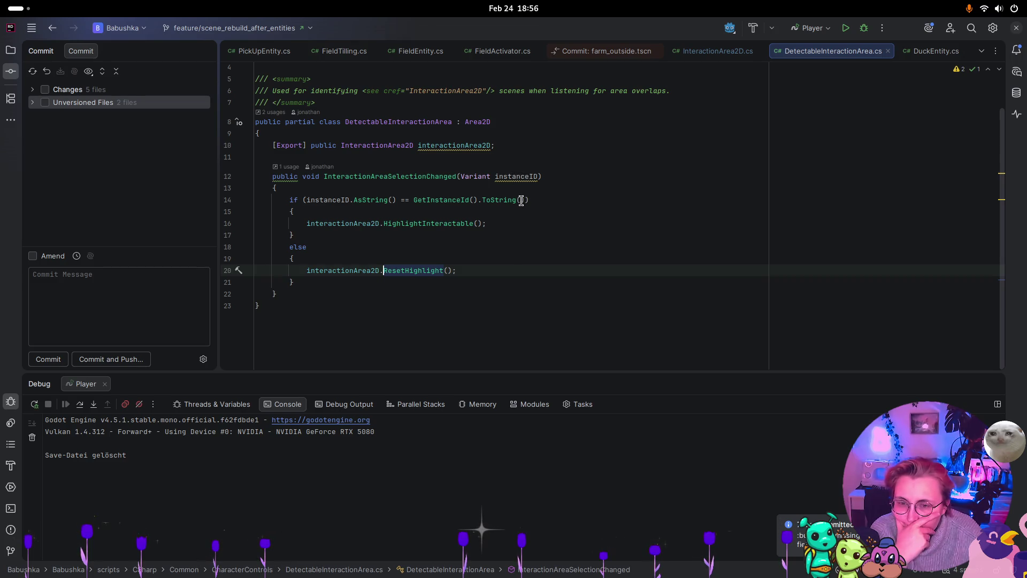
pyautogui.moveTo(515, 201)
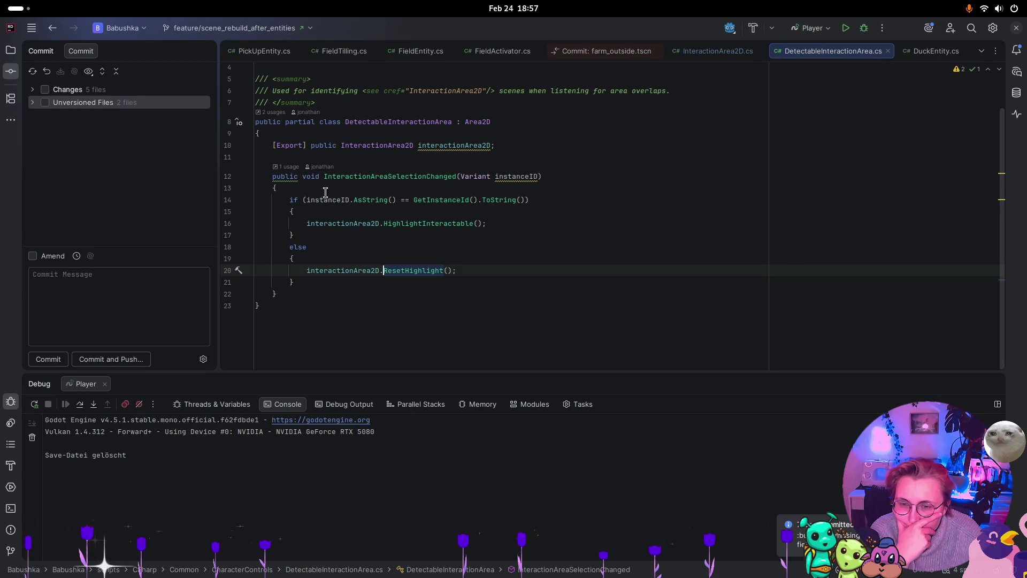
pyautogui.moveTo(354, 200)
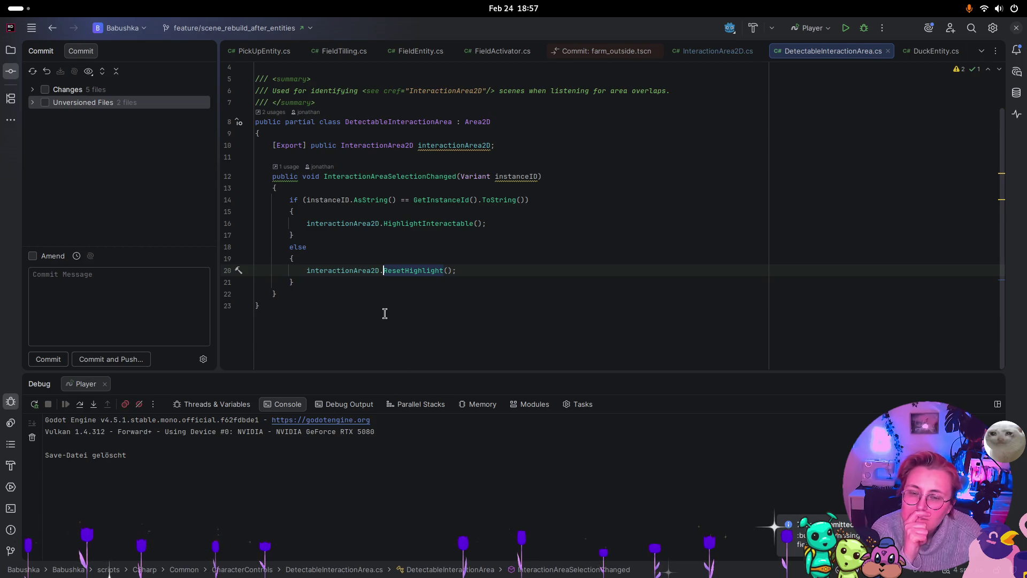
pyautogui.click(714, 51)
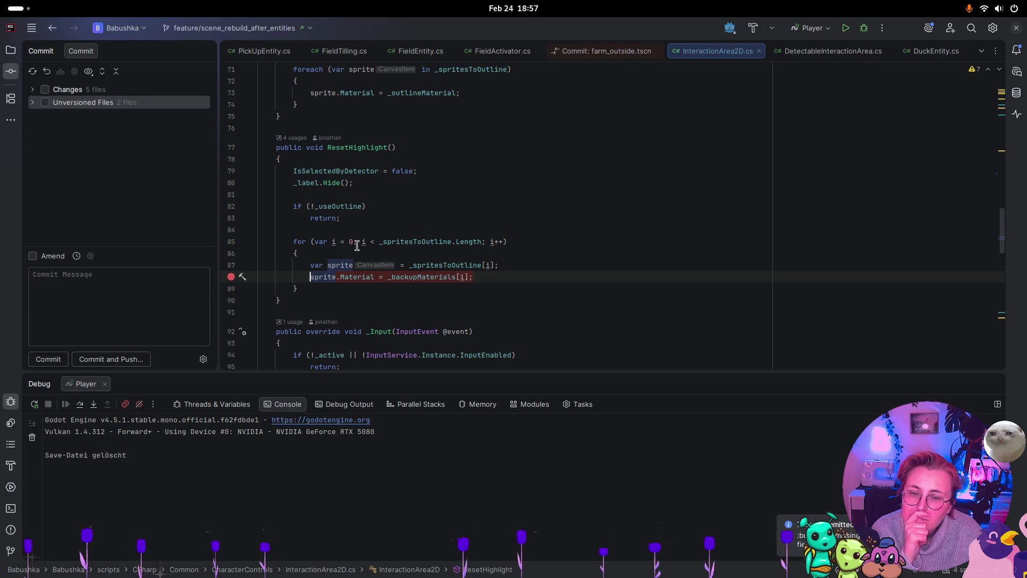
# Add a first 'if(sprite == null) continue;' check below line 87.
pyautogui.click(523, 266)
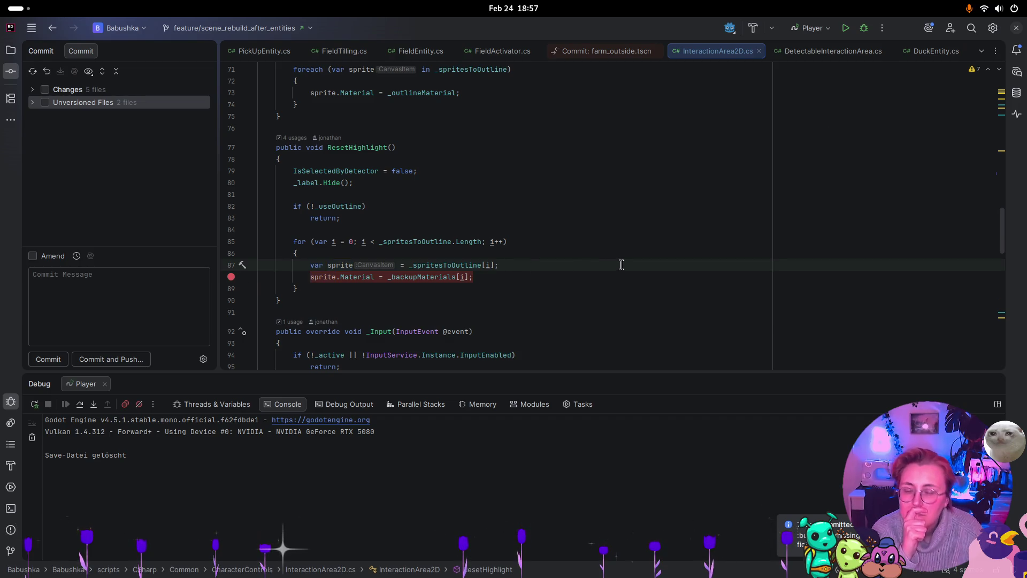
pyautogui.press('Return')
pyautogui.write('if(spr')
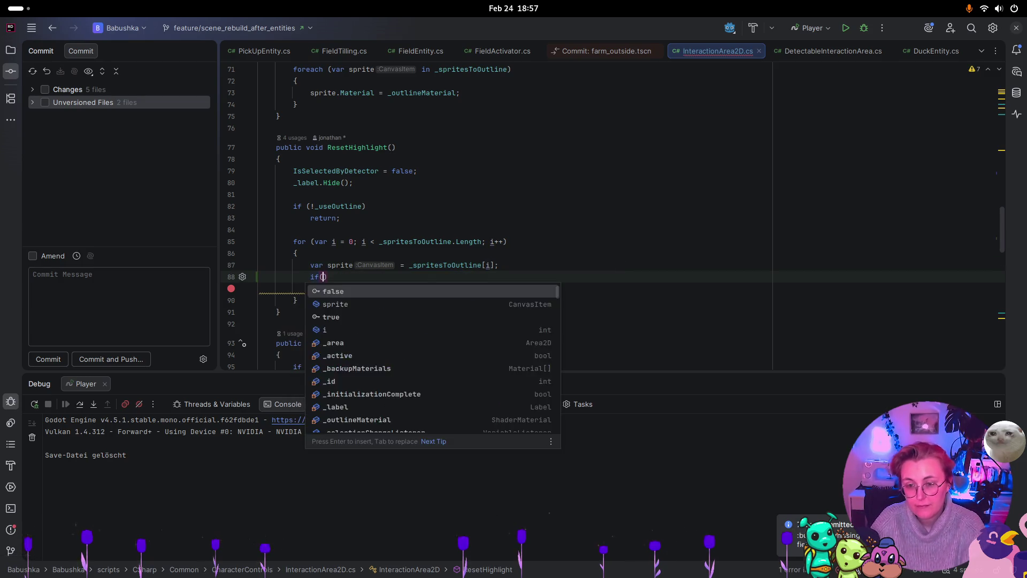
pyautogui.write('ite')
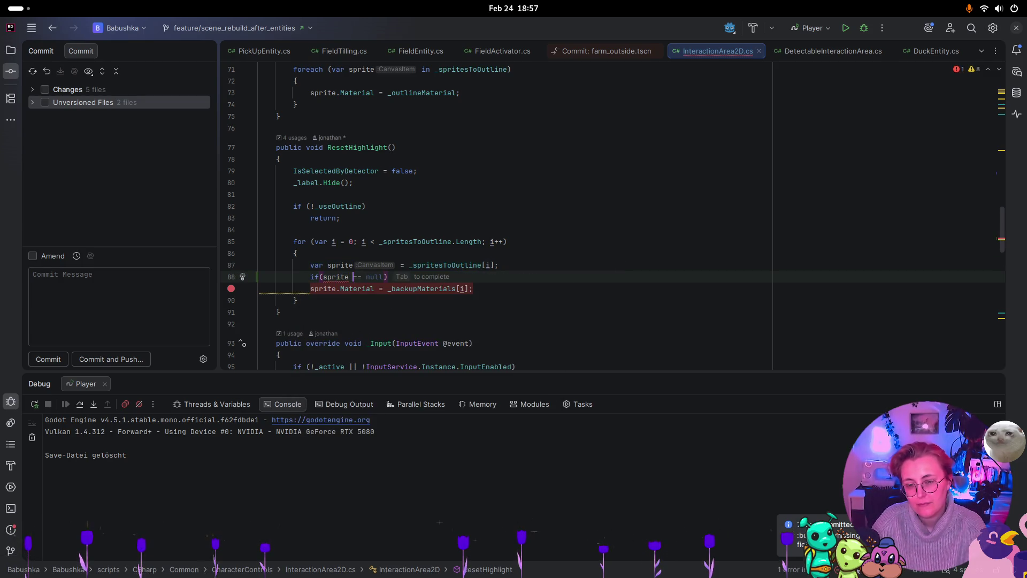
pyautogui.press('Tab')
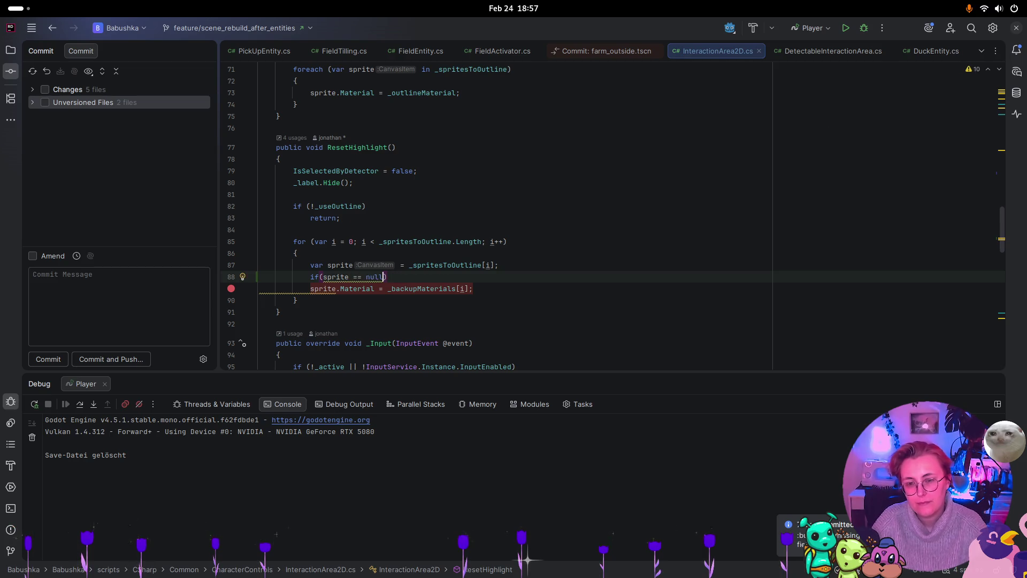
pyautogui.press('Return')
pyautogui.write('continue;')
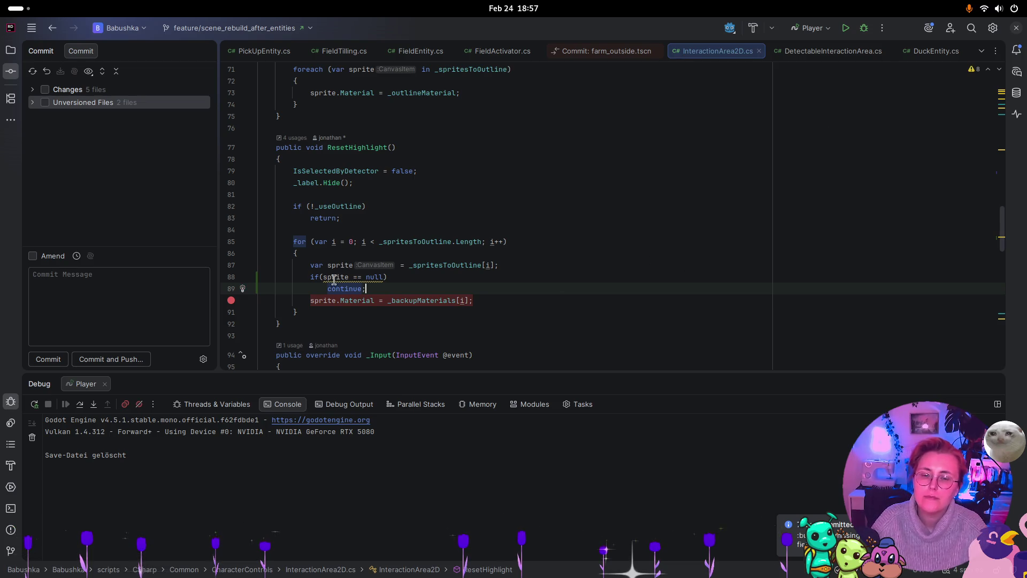
pyautogui.moveTo(342, 274)
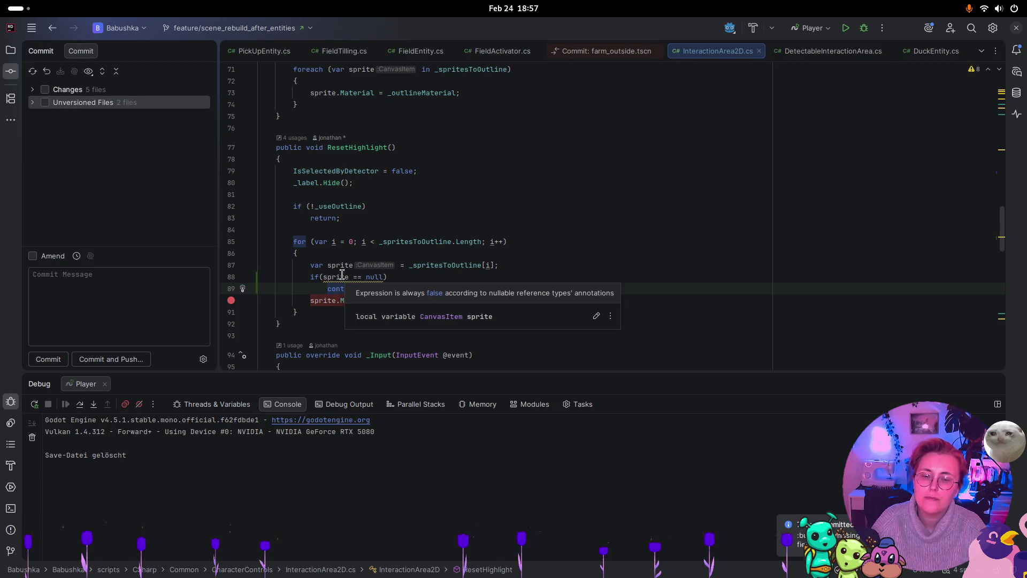
pyautogui.click(455, 266)
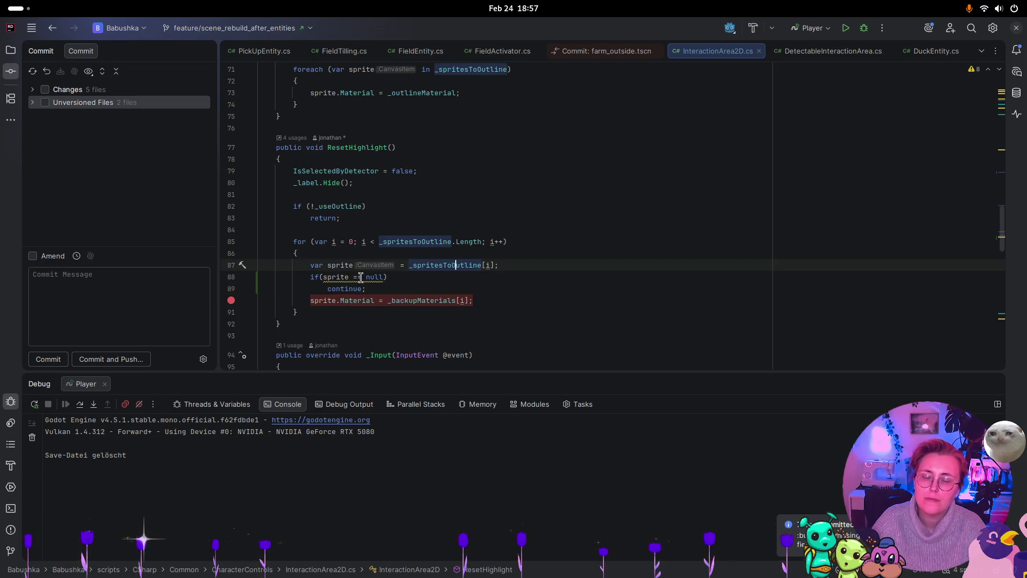
pyautogui.moveTo(366, 276)
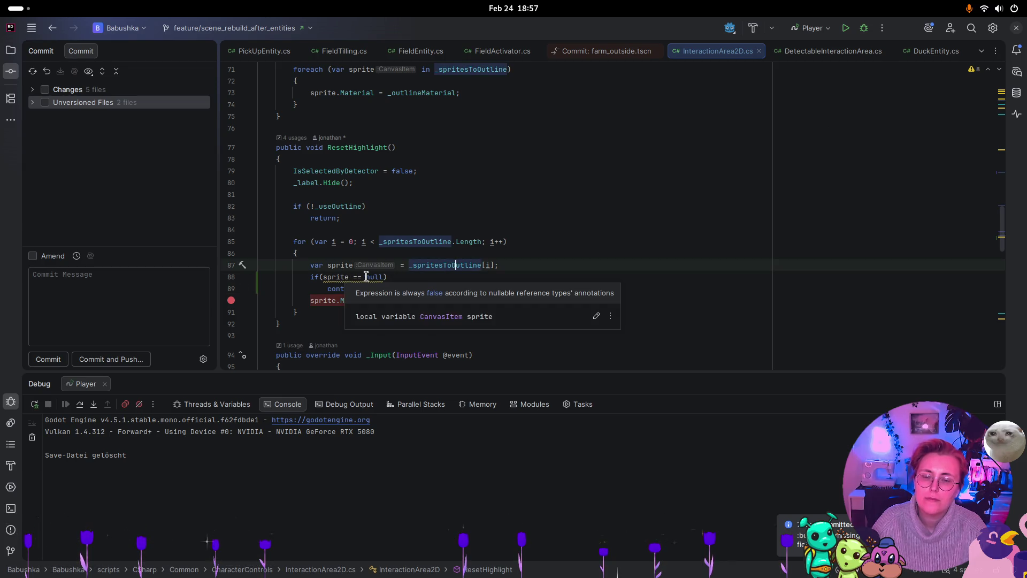
pyautogui.click(421, 276)
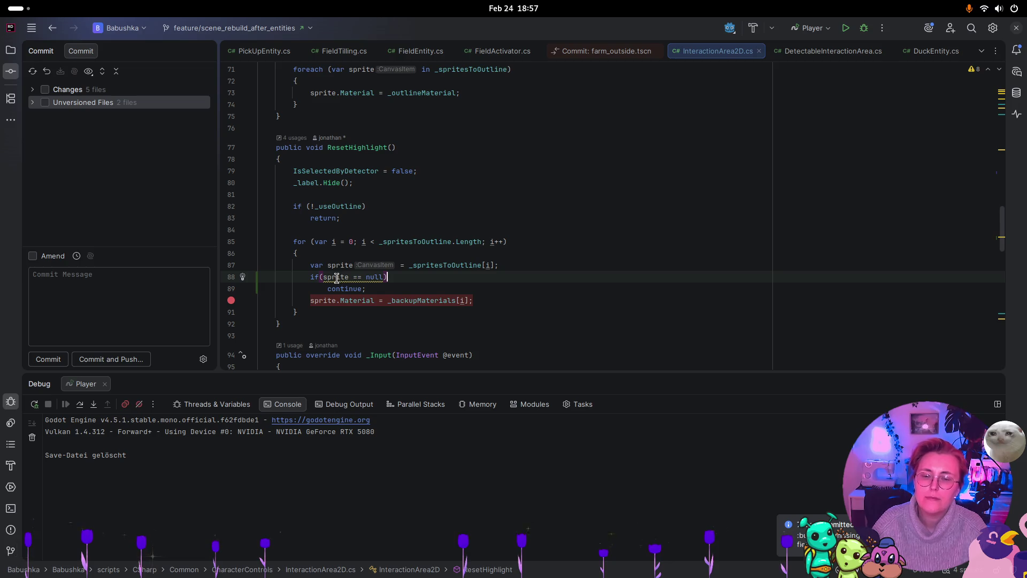
pyautogui.moveTo(336, 277)
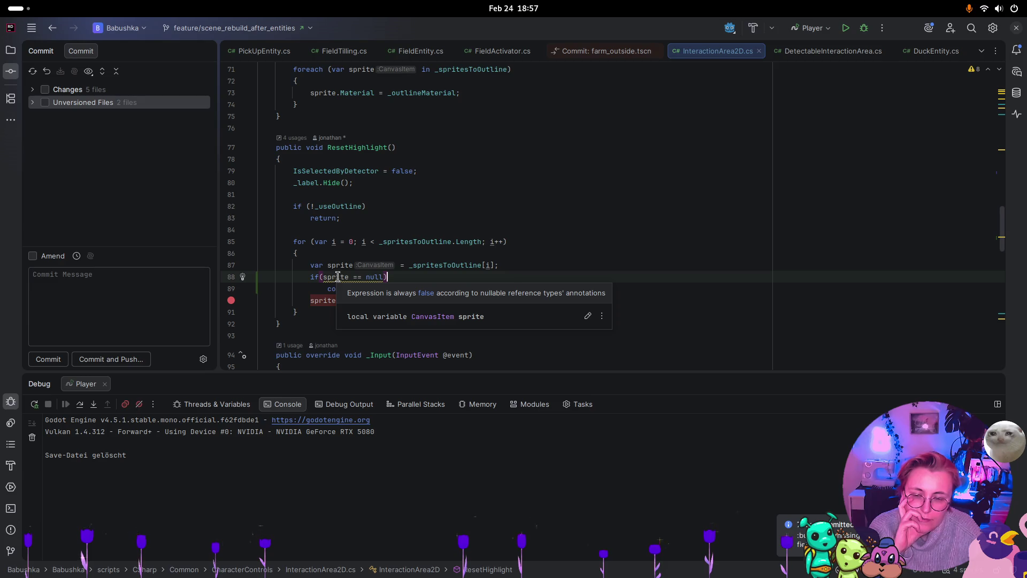
# Delete that check, try and undo a '?' after sprite, and remove line 88's breakpoint.
pyautogui.click(242, 289)
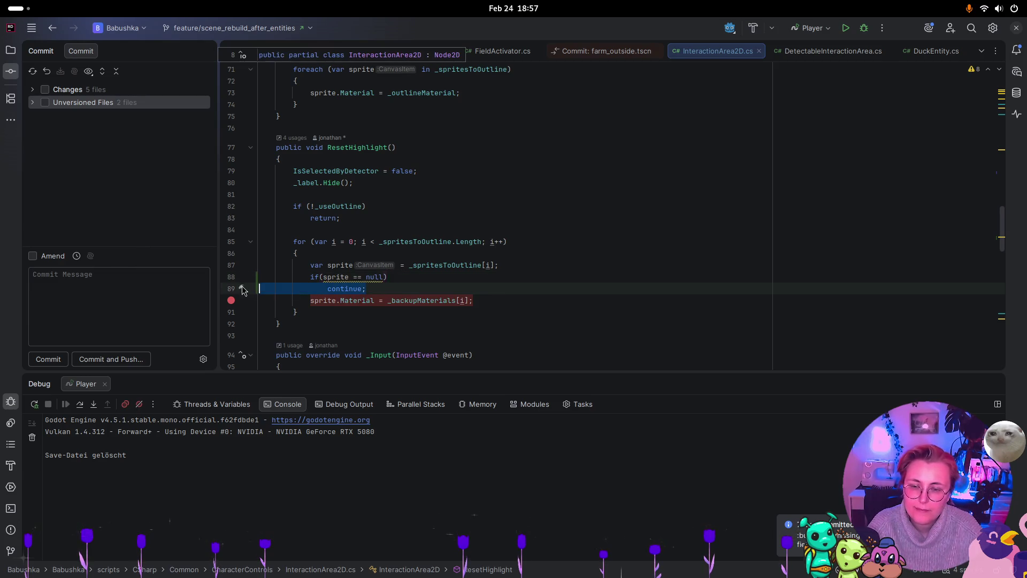
pyautogui.hotkey('shift', 'Up')
pyautogui.press('BackSpace')
pyautogui.click(336, 277)
pyautogui.write('?')
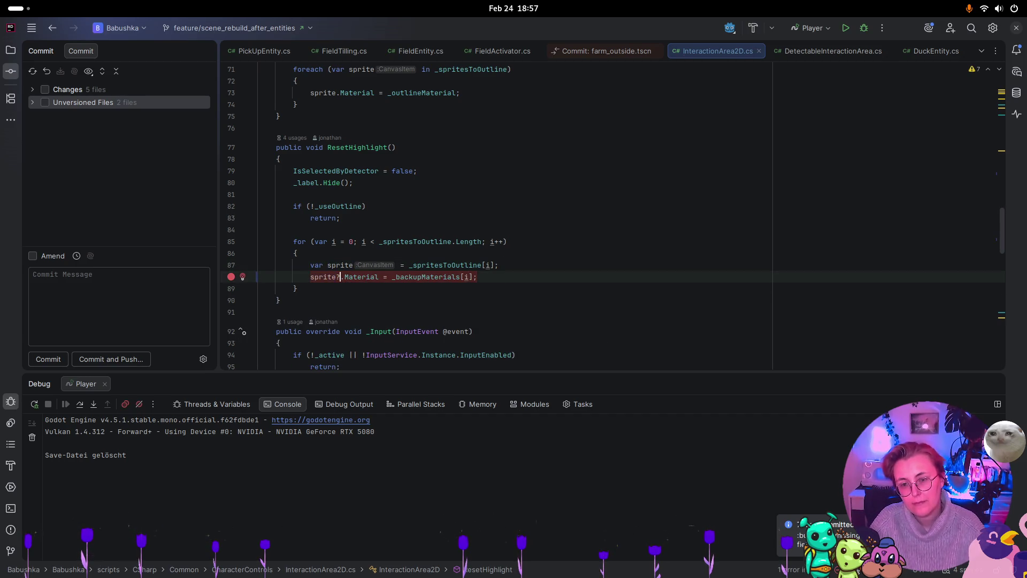
pyautogui.click(229, 278)
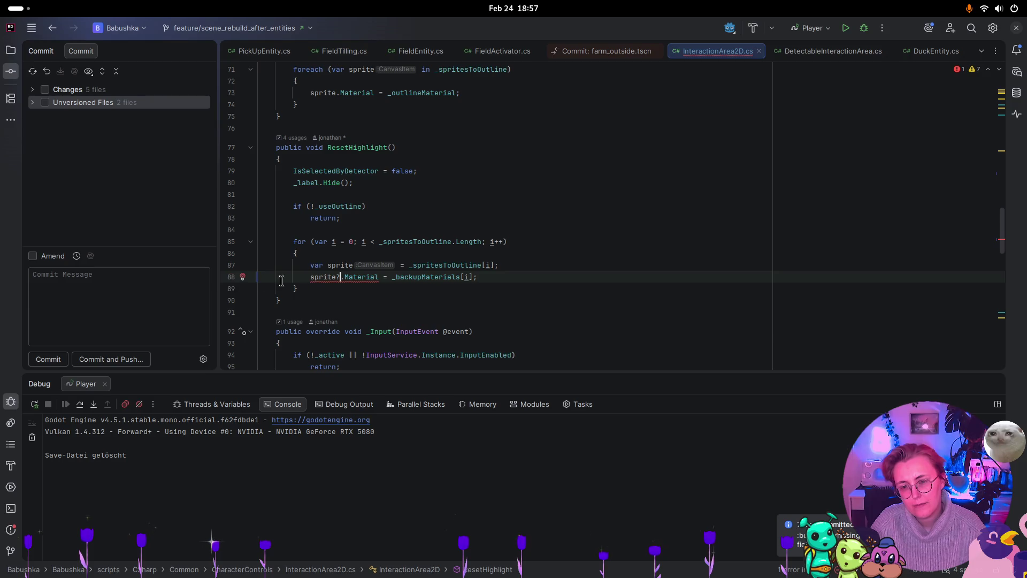
pyautogui.moveTo(332, 275)
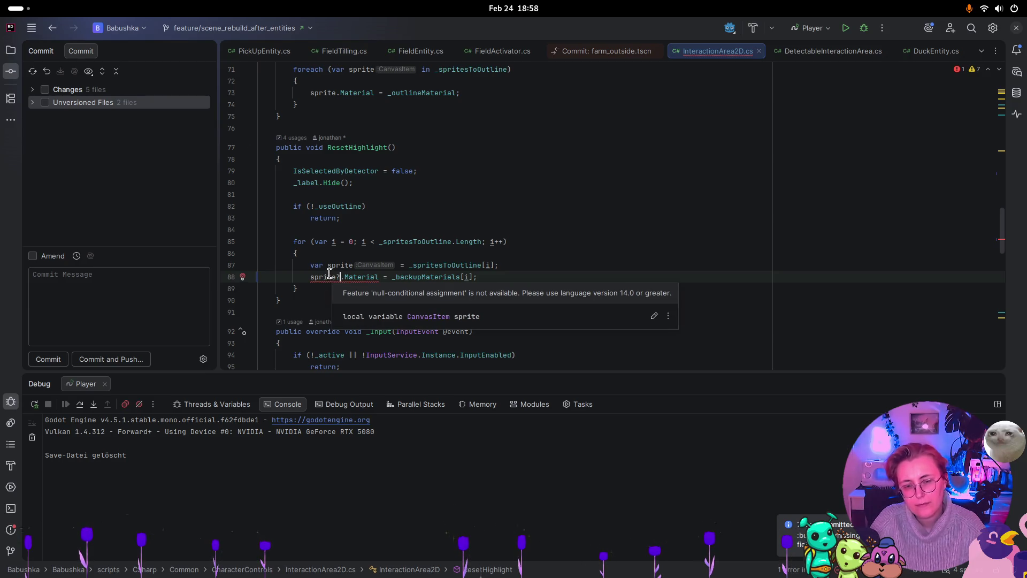
pyautogui.press('BackSpace')
# Insert 'if(_spritesToOutline[i] == null) continue;' at the top of ResetHighlight's loop.
pyautogui.click(530, 261)
pyautogui.click(436, 252)
pyautogui.press('Return')
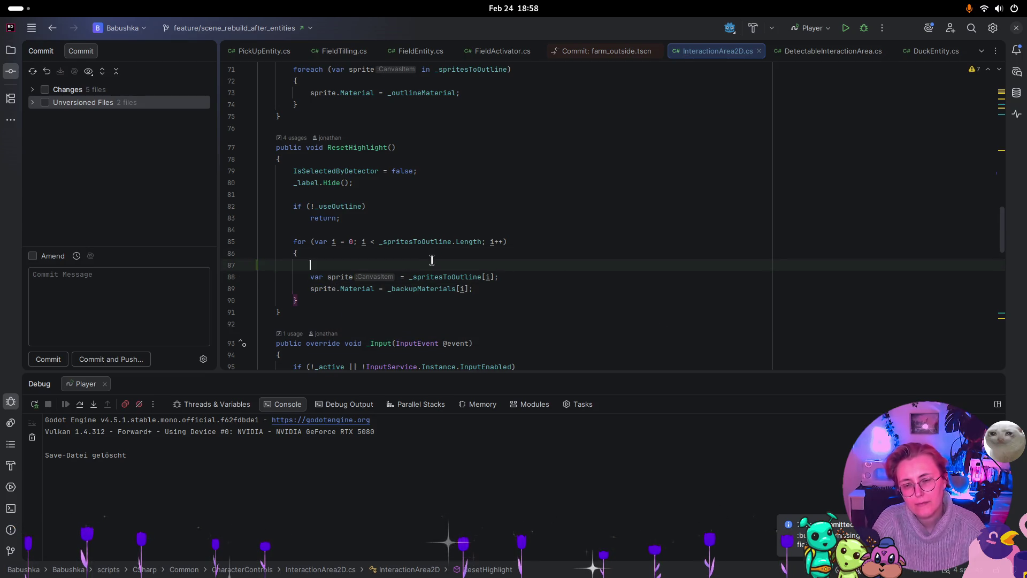
pyautogui.click(407, 277)
pyautogui.hotkey('ctrl', 'w')
pyautogui.hotkey('ctrl', 'w')
pyautogui.click(402, 262)
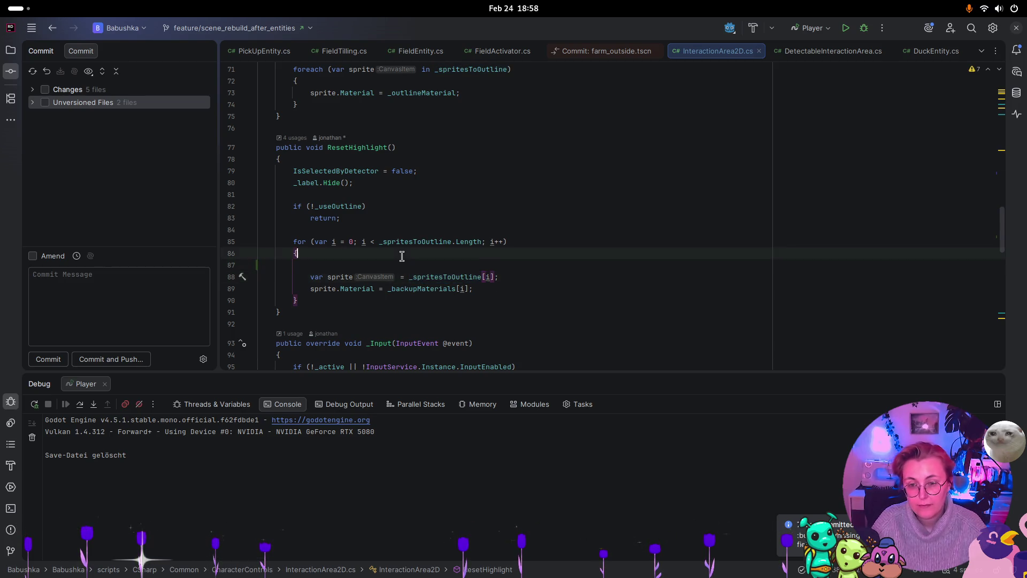
pyautogui.write('if(_spritesToOutline[i]')
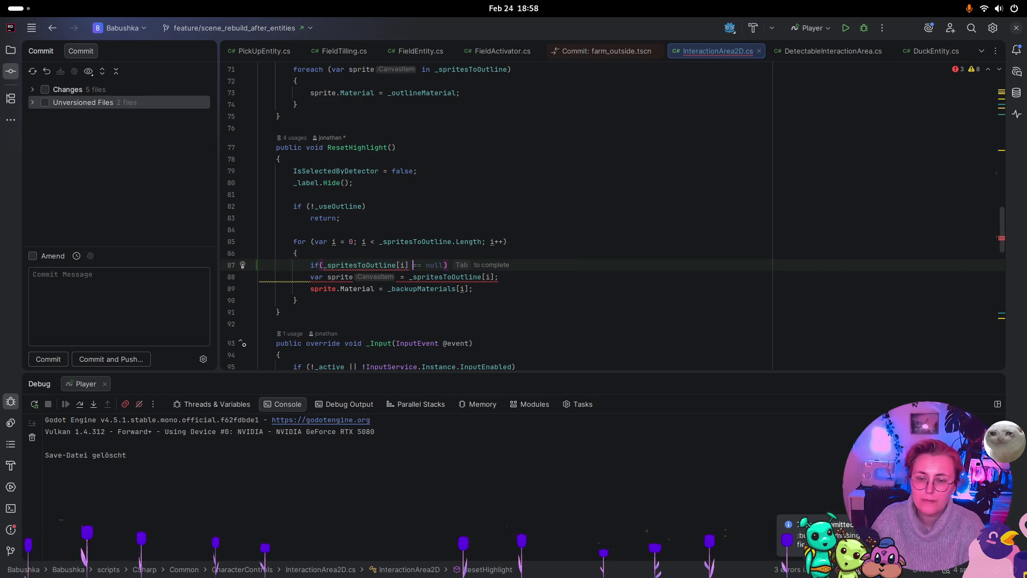
pyautogui.press('Tab')
pyautogui.press('Return')
pyautogui.write('con')
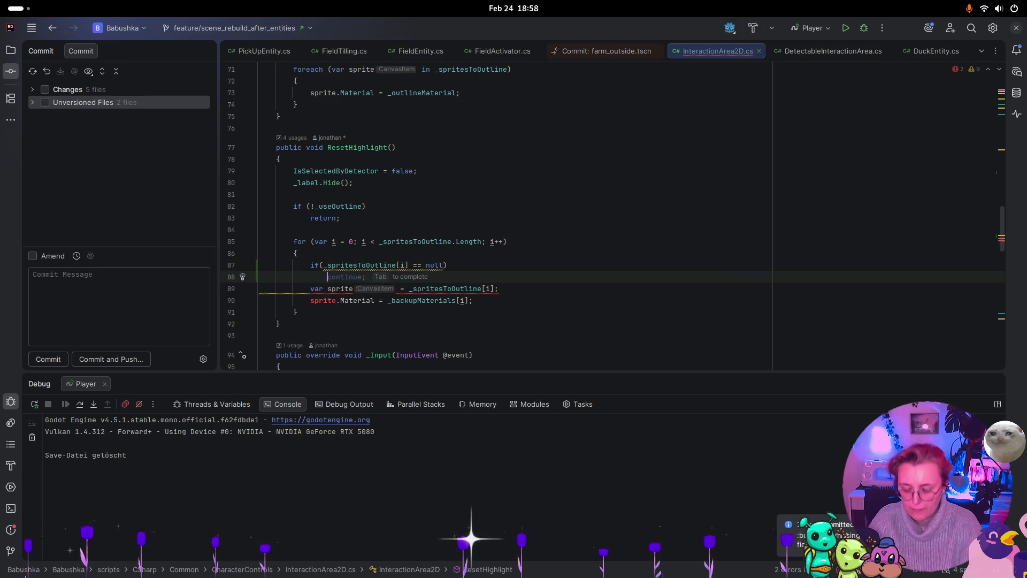
pyautogui.write('ti')
pyautogui.press('Tab')
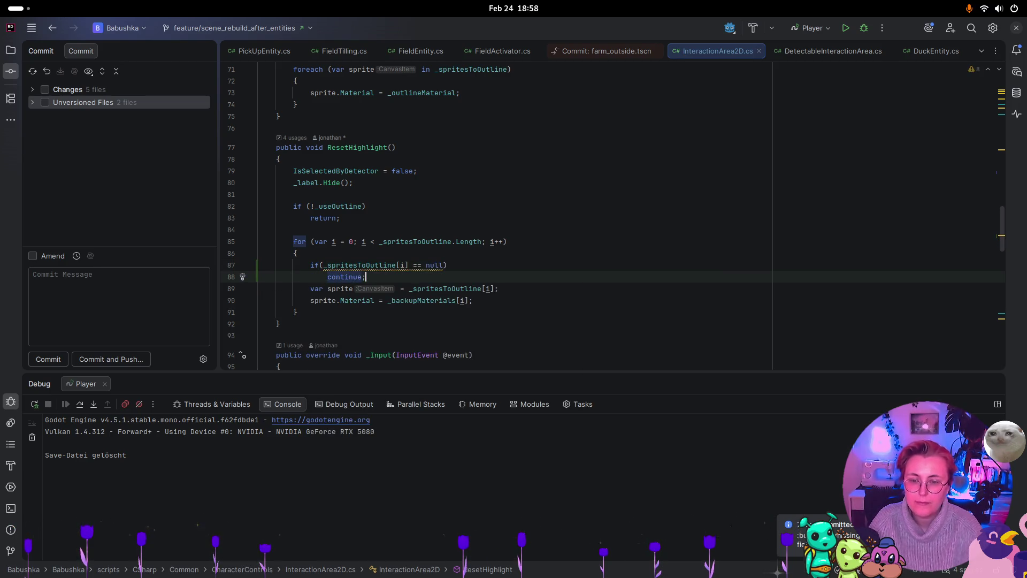
pyautogui.moveTo(387, 261)
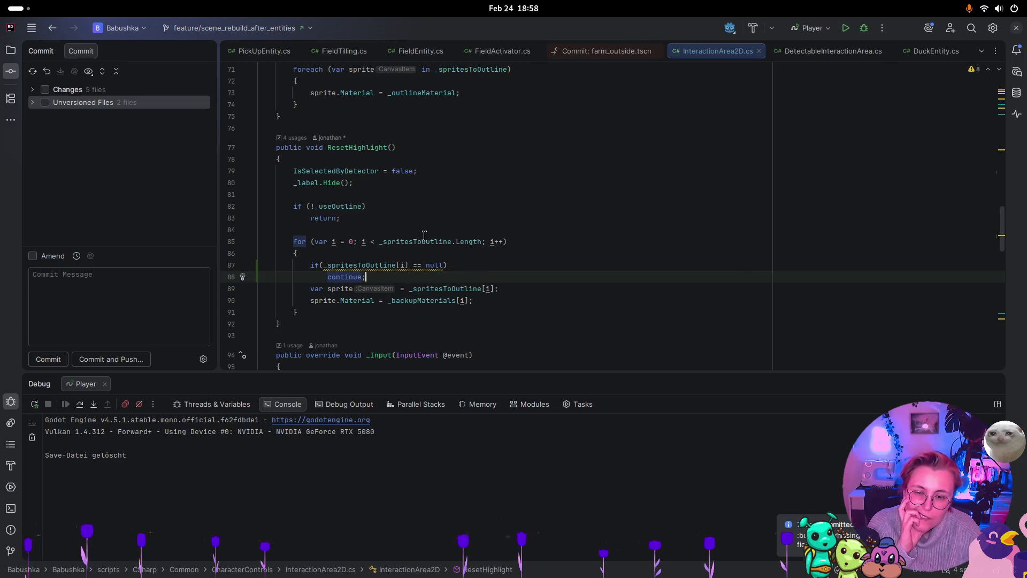
pyautogui.moveTo(422, 242)
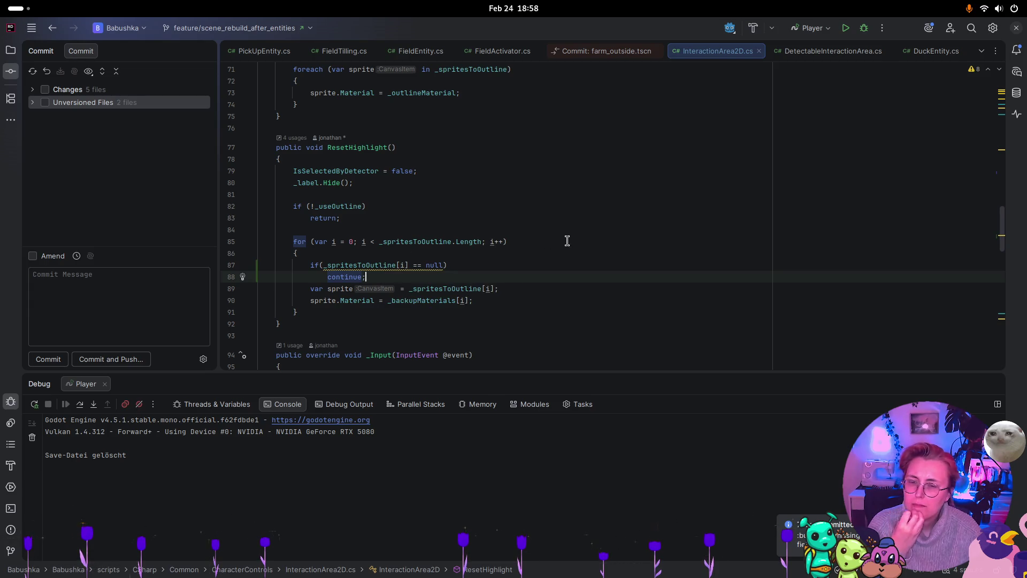
# Change the _spritesToOutline field type to CanvasItem?[].
pyautogui.scroll(15, 562, 247)
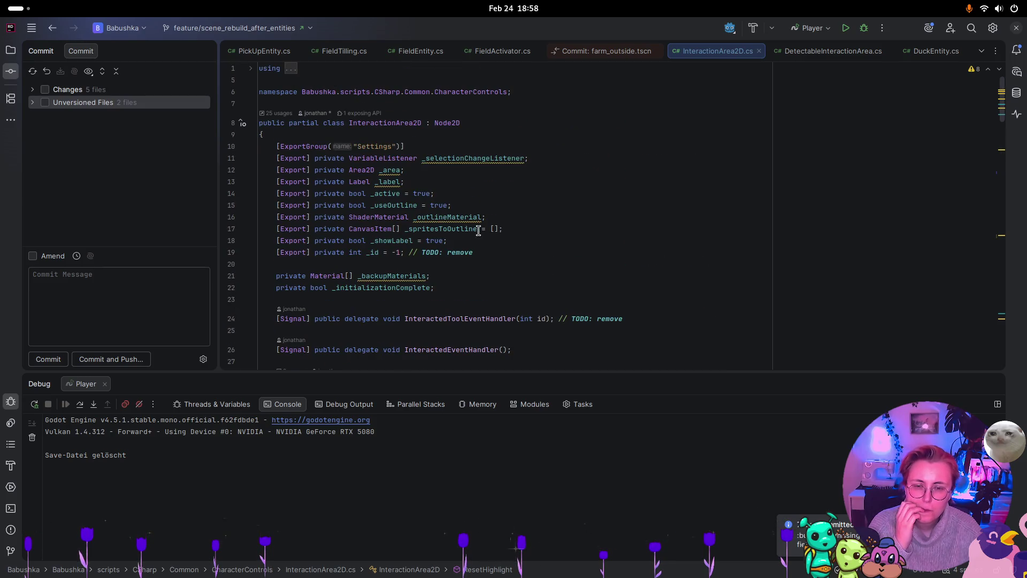
pyautogui.click(400, 228)
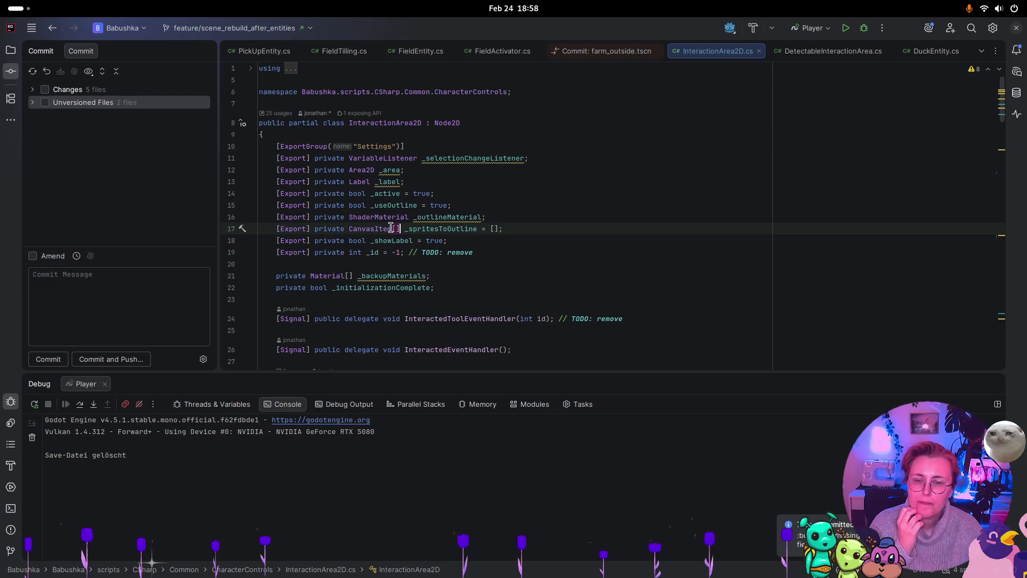
pyautogui.write('?')
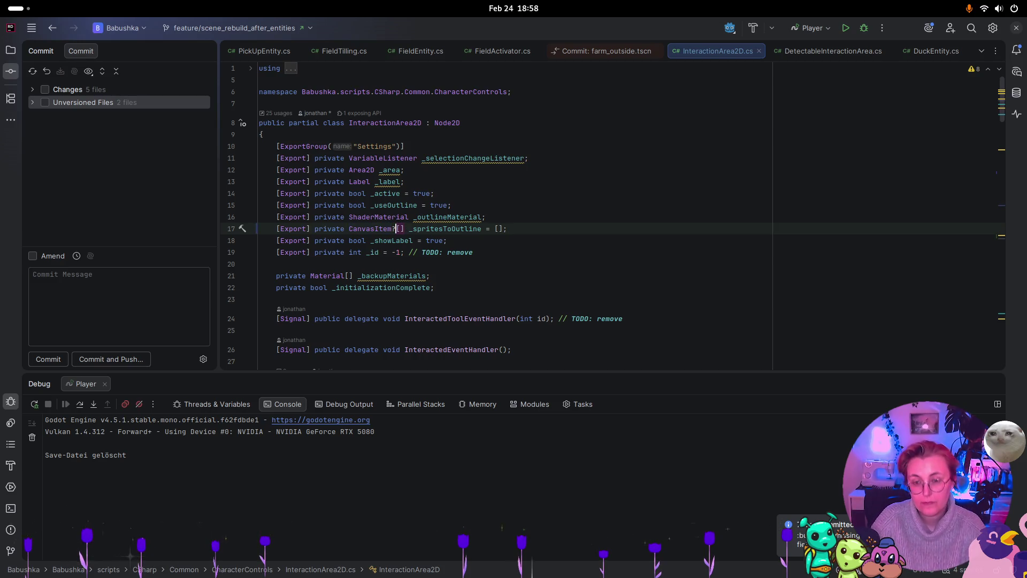
pyautogui.click(458, 263)
pyautogui.scroll(-15, 573, 279)
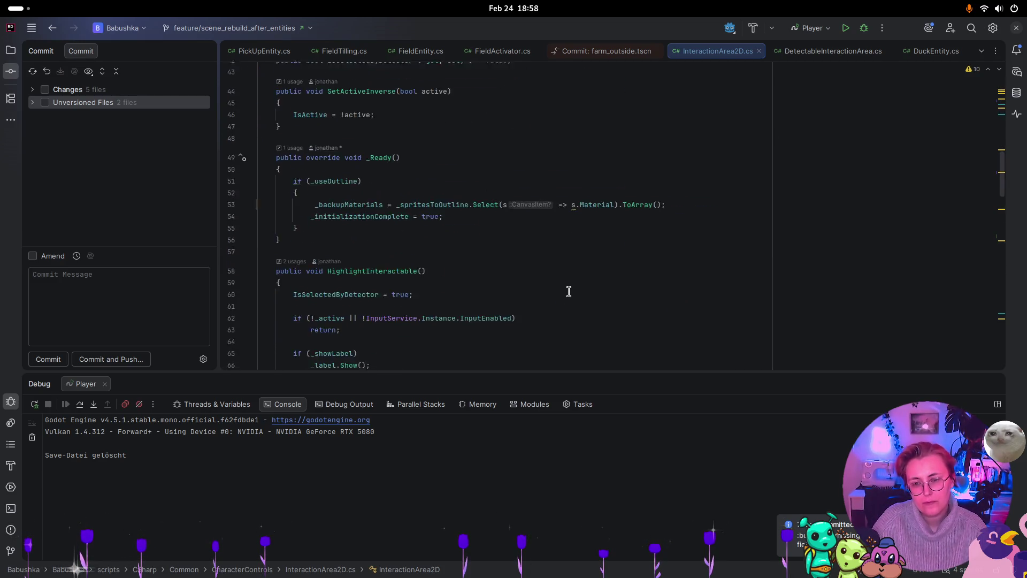
pyautogui.scroll(-4, 568, 291)
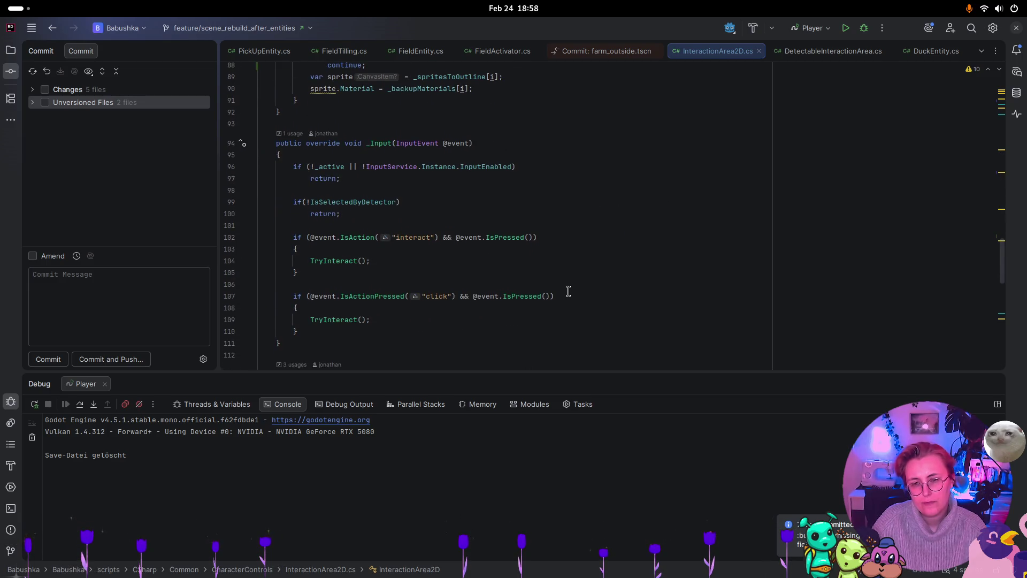
pyautogui.press('super')
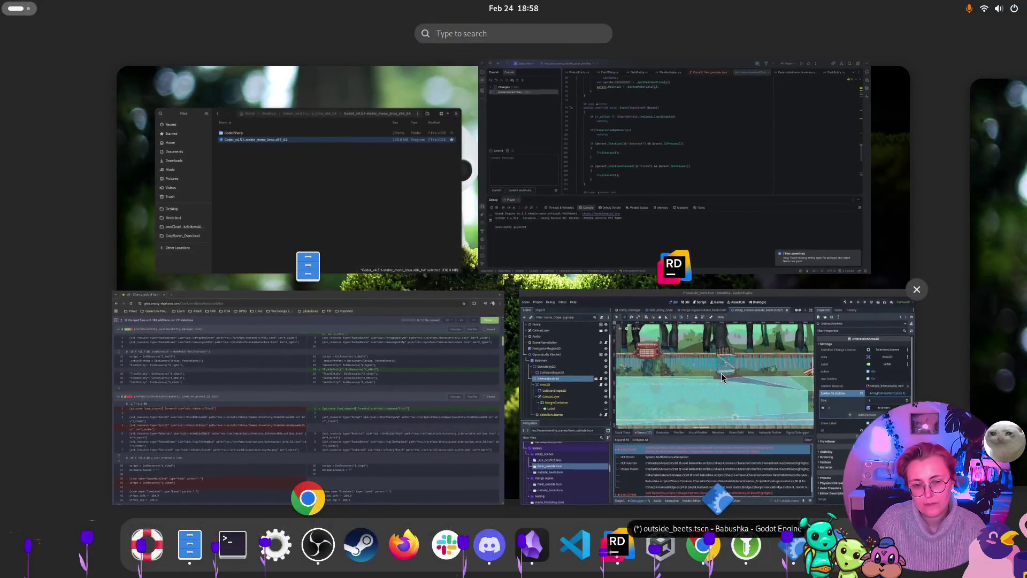
# Run the scene, clear old debugger errors, and walk the character toward the well to retest.
pyautogui.click(696, 407)
pyautogui.click(927, 50)
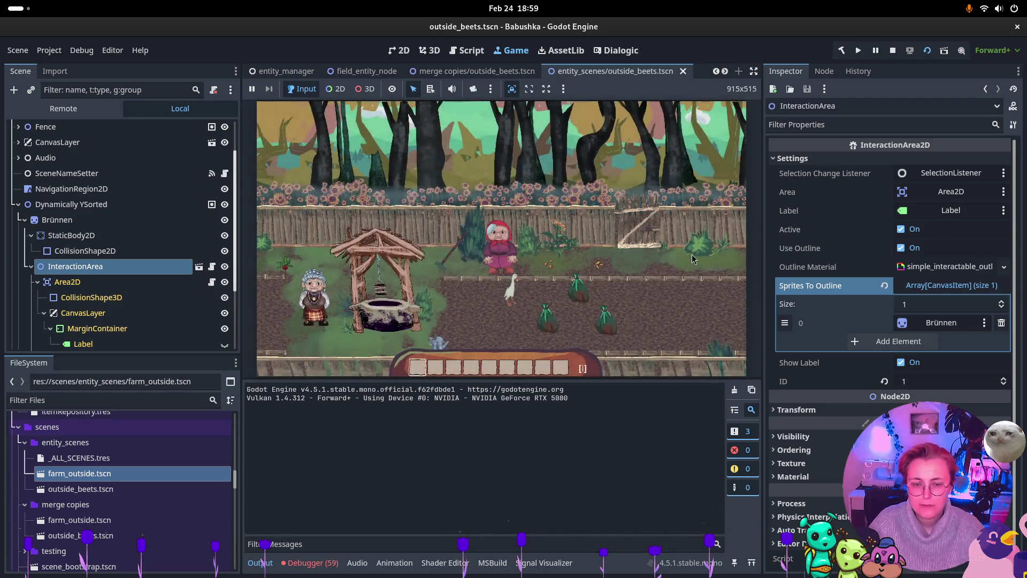
pyautogui.click(697, 259)
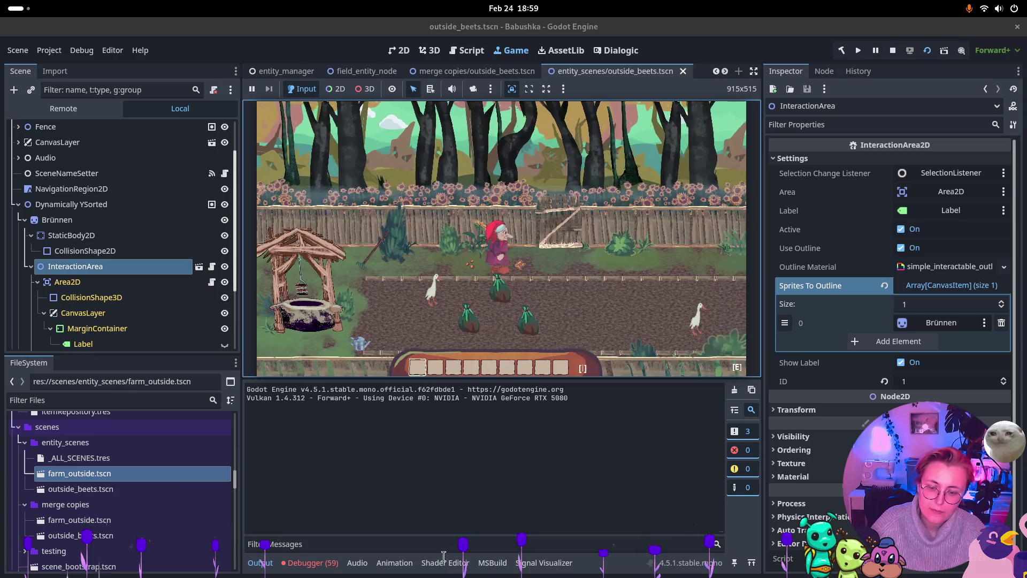
pyautogui.click(310, 563)
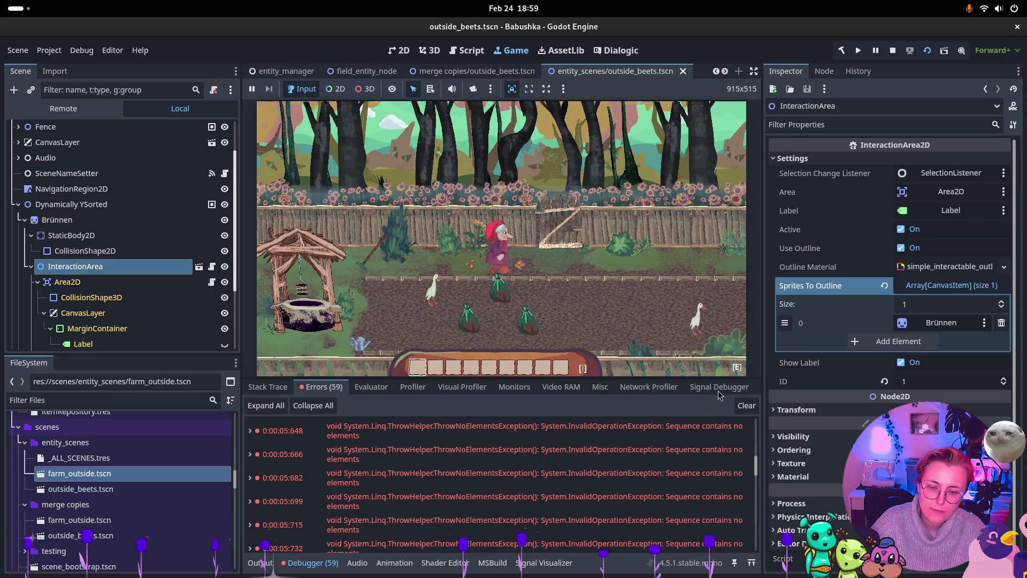
pyautogui.click(745, 405)
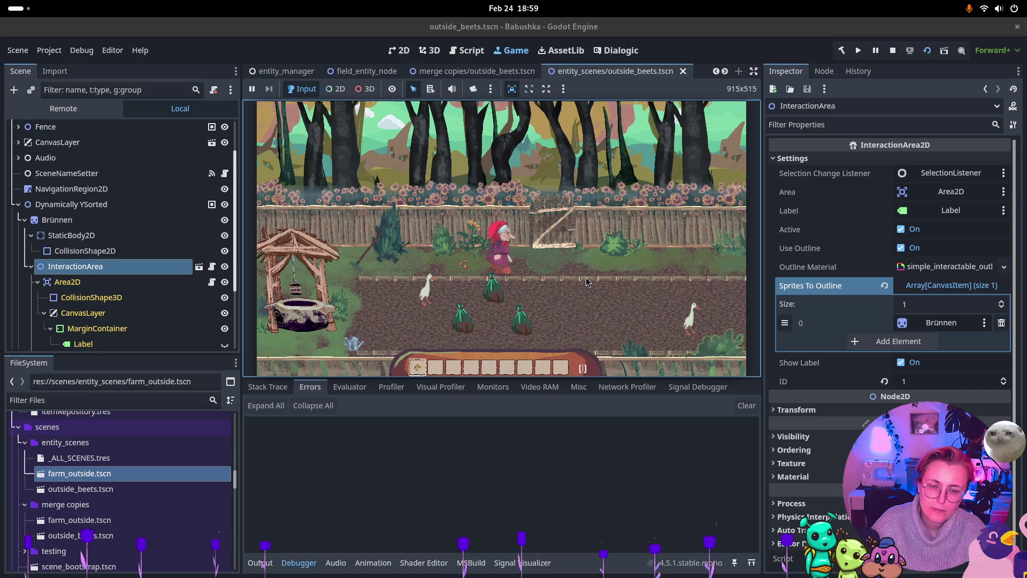
pyautogui.press('Up')
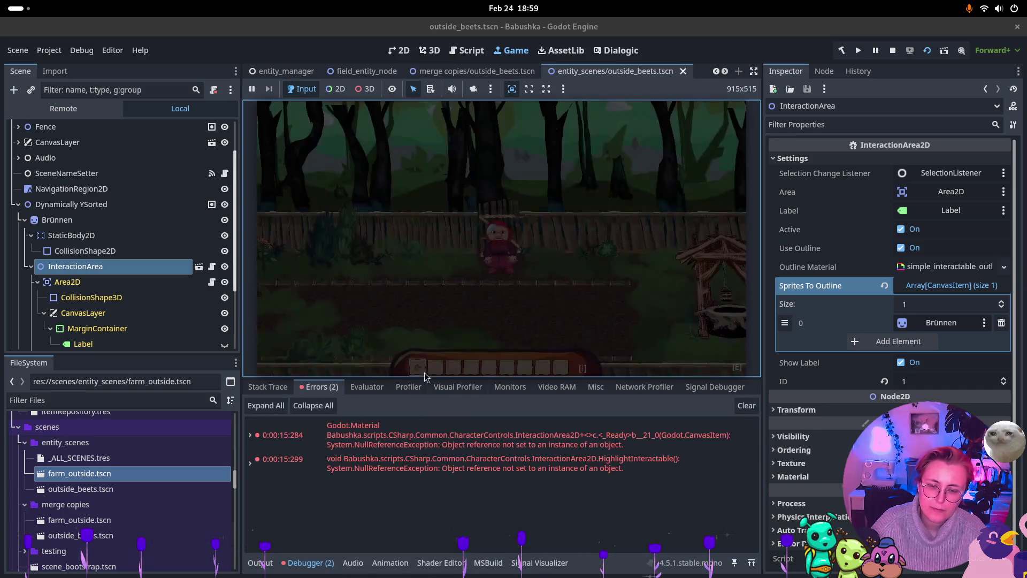
pyautogui.moveTo(537, 454)
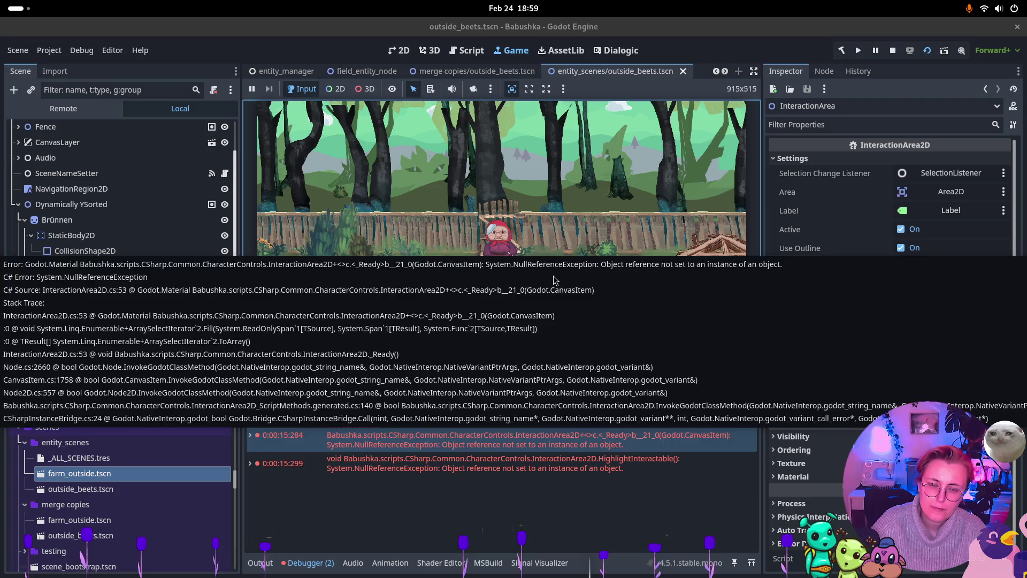
pyautogui.press('Right')
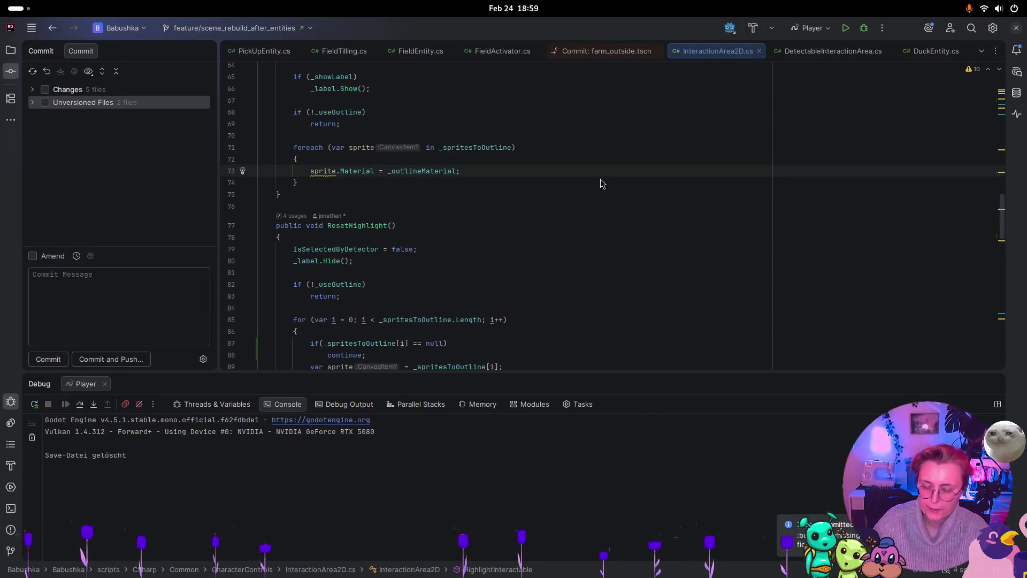
# Add 'if(sprite == null) continue;' at the top of HighlightInteractable's foreach loop, then return to Godot.
pyautogui.press('super')
pyautogui.click(767, 368)
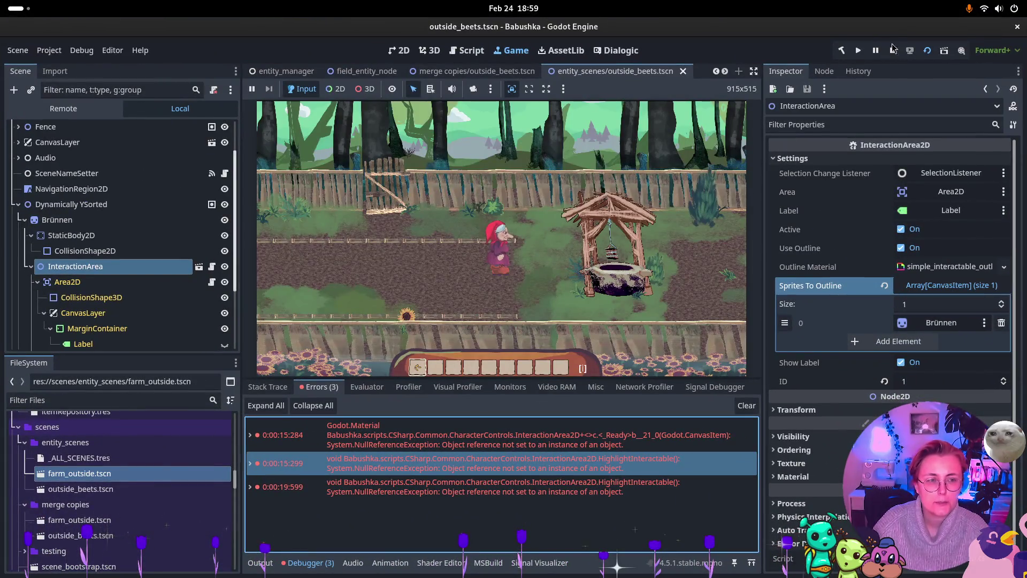
pyautogui.press('super')
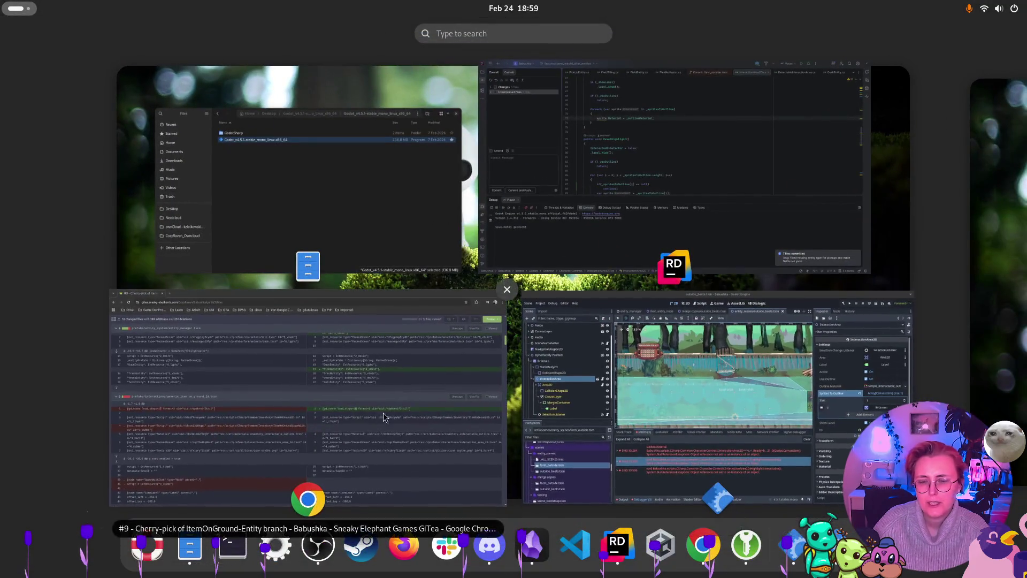
pyautogui.click(706, 245)
pyautogui.click(383, 161)
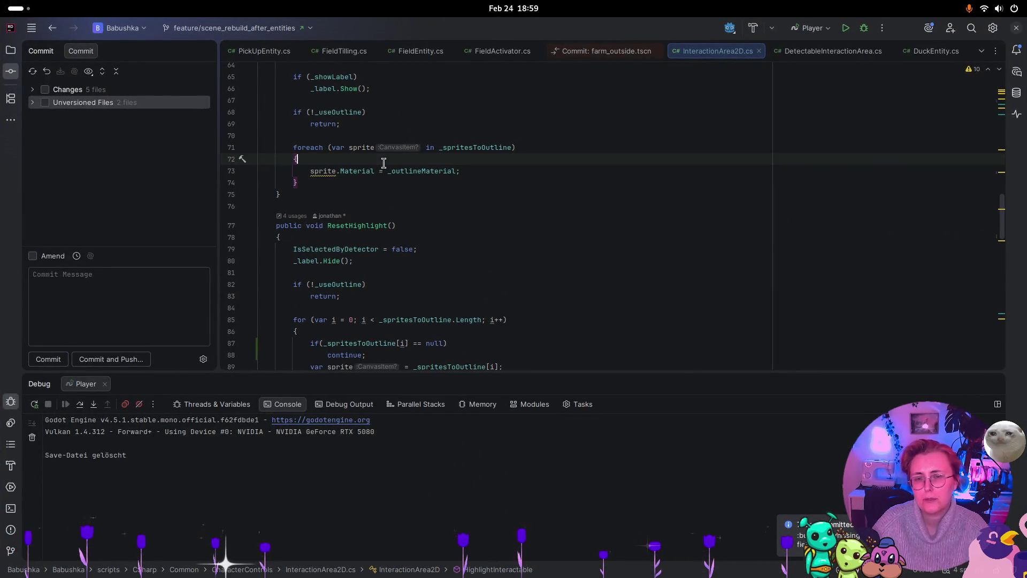
pyautogui.press('Return')
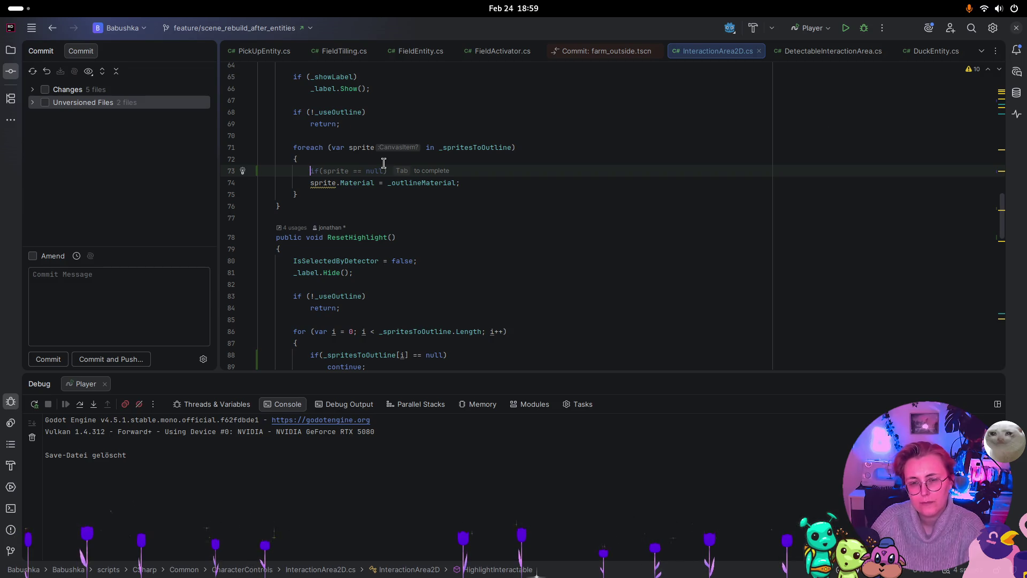
pyautogui.press('Tab')
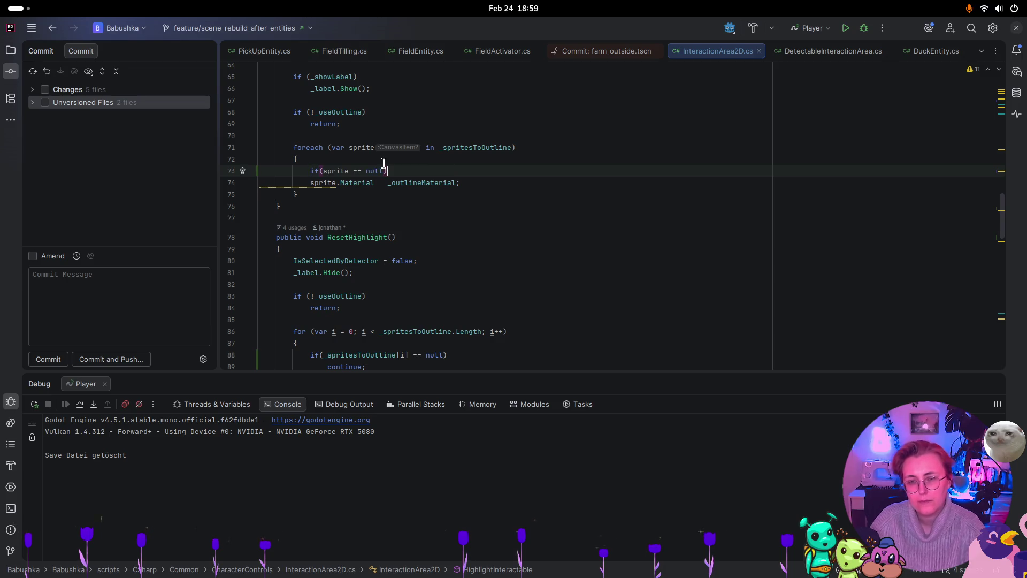
pyautogui.press('Return')
pyautogui.write('cont')
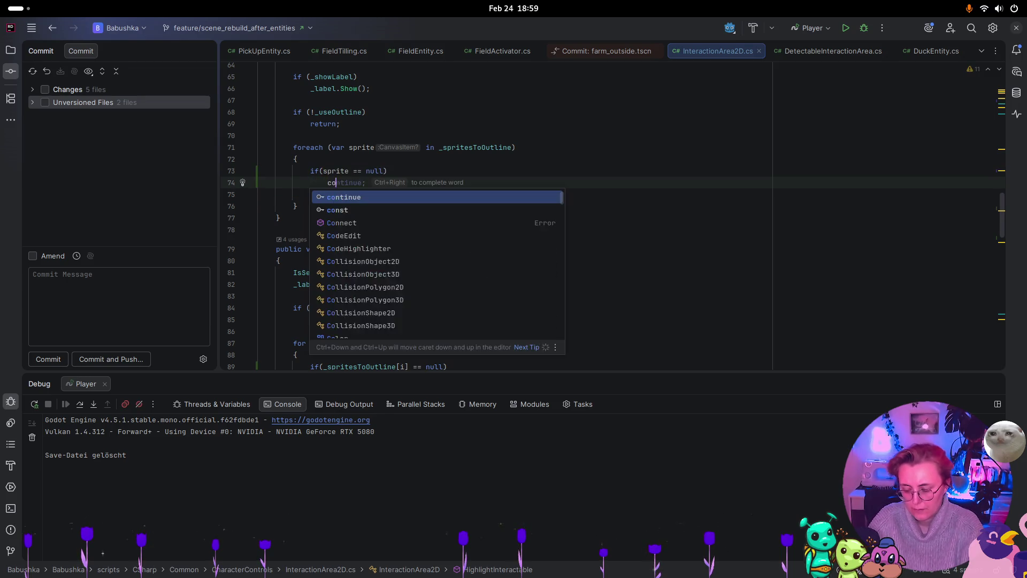
pyautogui.press('Tab')
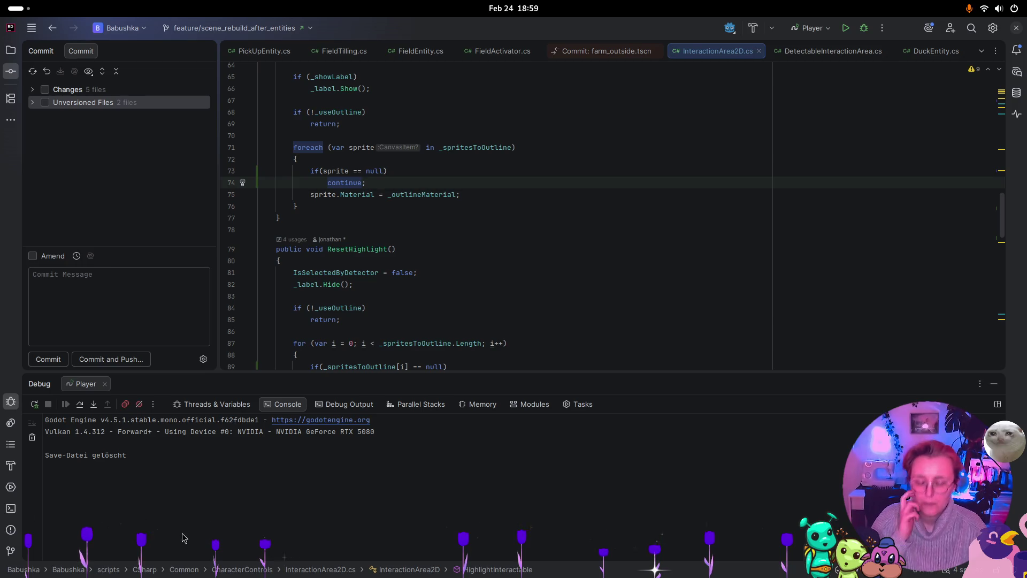
pyautogui.press('super')
pyautogui.click(811, 423)
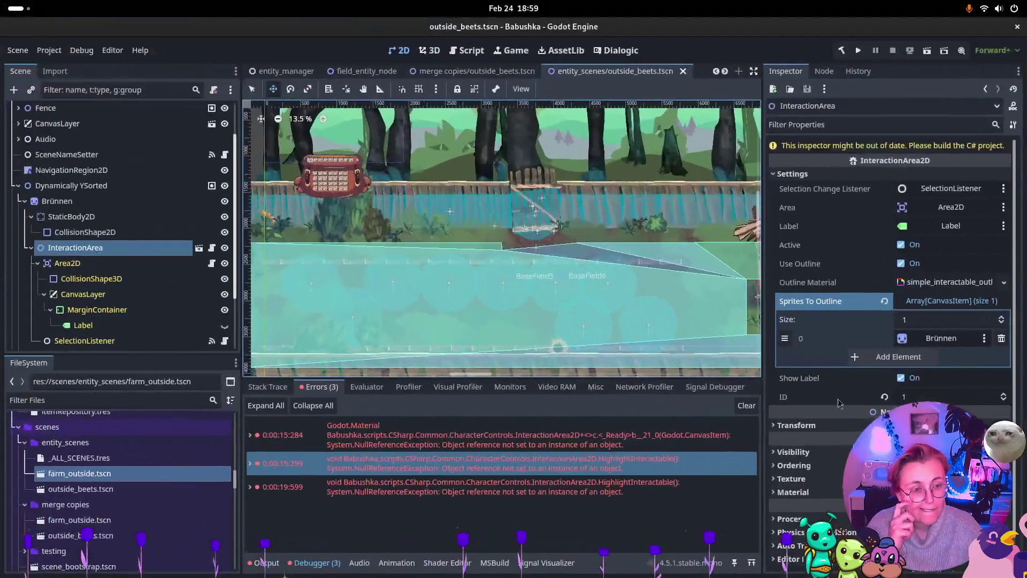
# Run the scene, walk around, and pick up the rake into the hotbar.
pyautogui.click(927, 50)
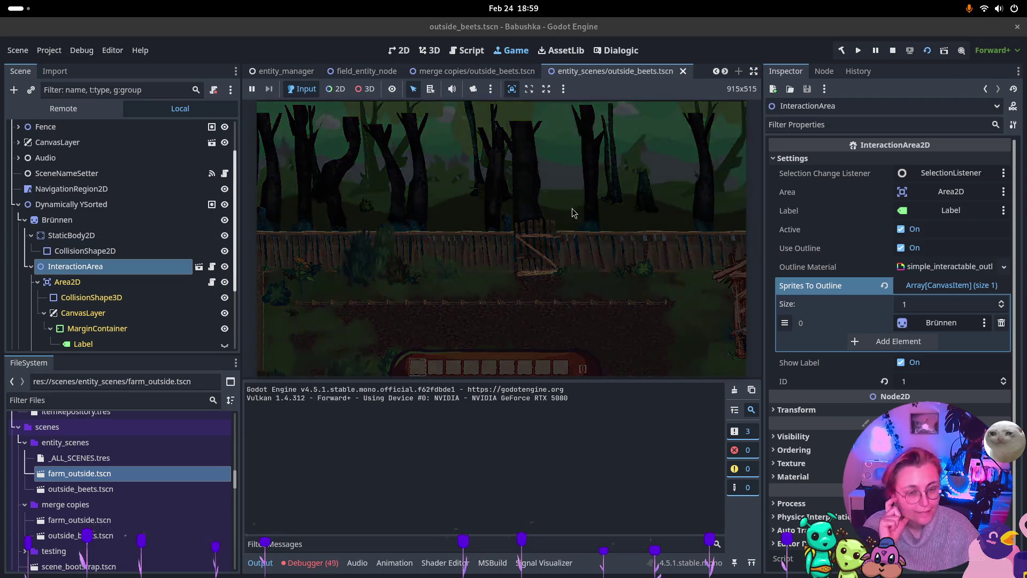
pyautogui.click(503, 280)
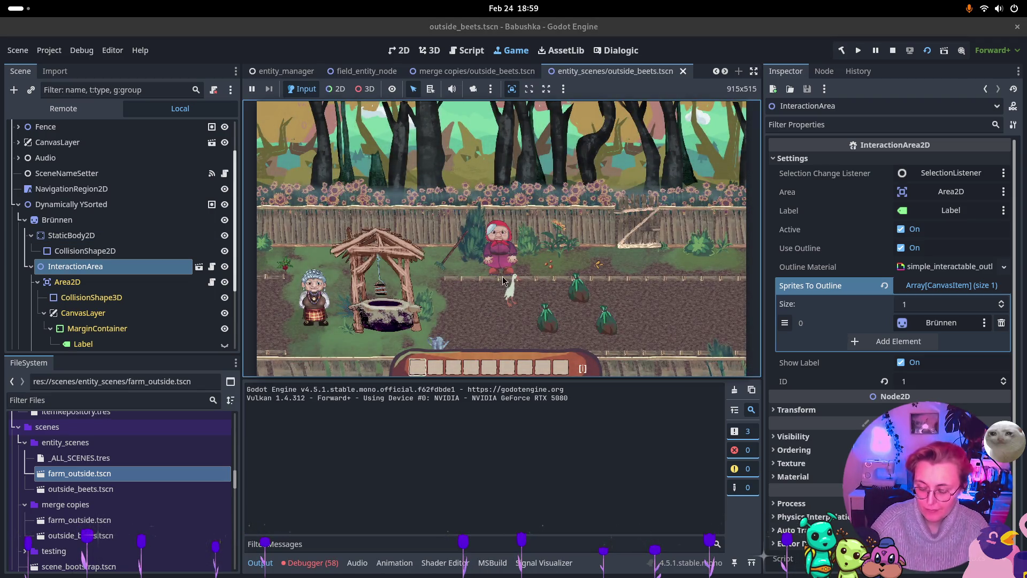
pyautogui.press('d')
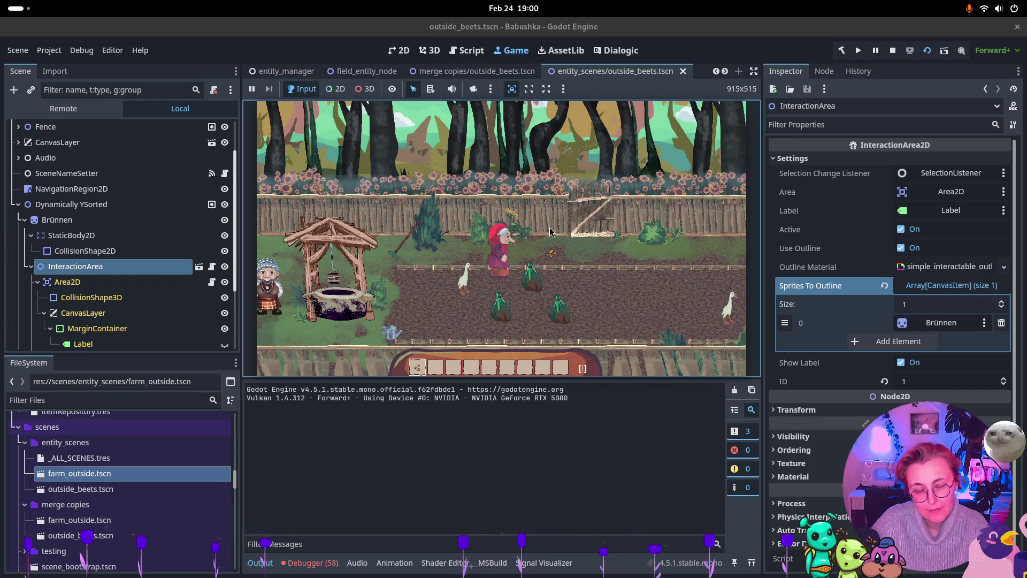
pyautogui.press('a')
pyautogui.press('e')
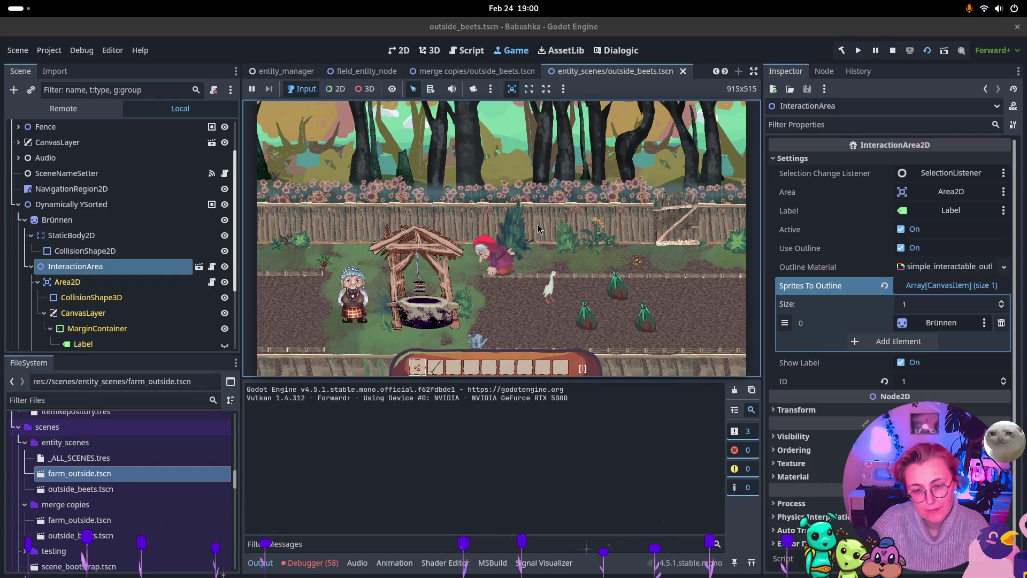
pyautogui.press('d')
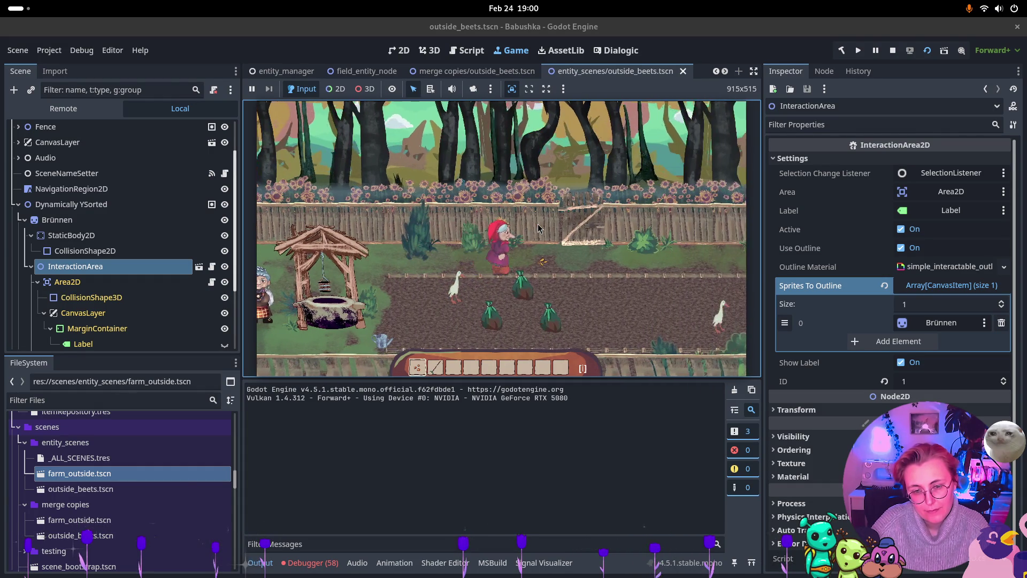
pyautogui.press('d')
pyautogui.press('w')
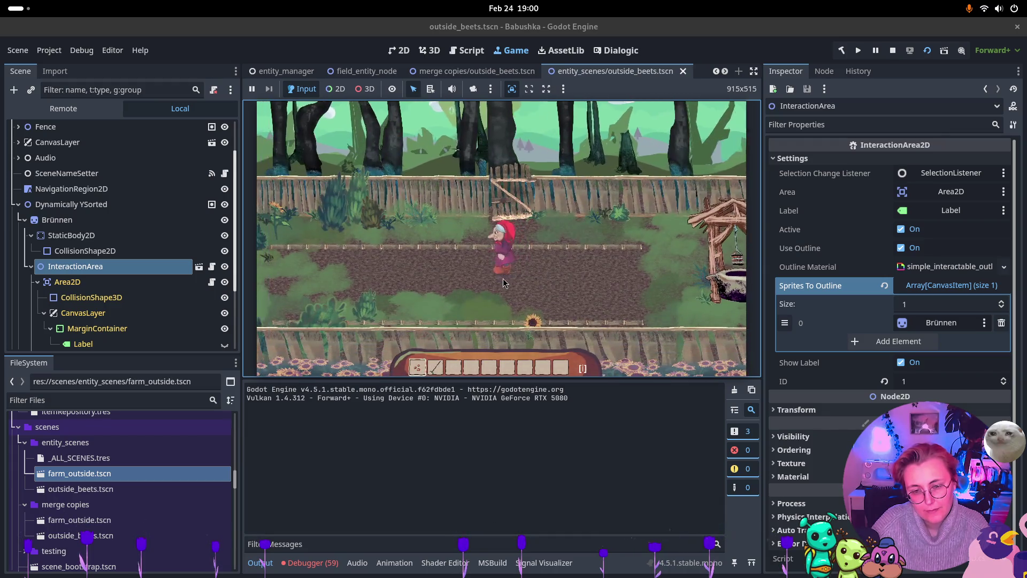
pyautogui.press('a')
pyautogui.press('d')
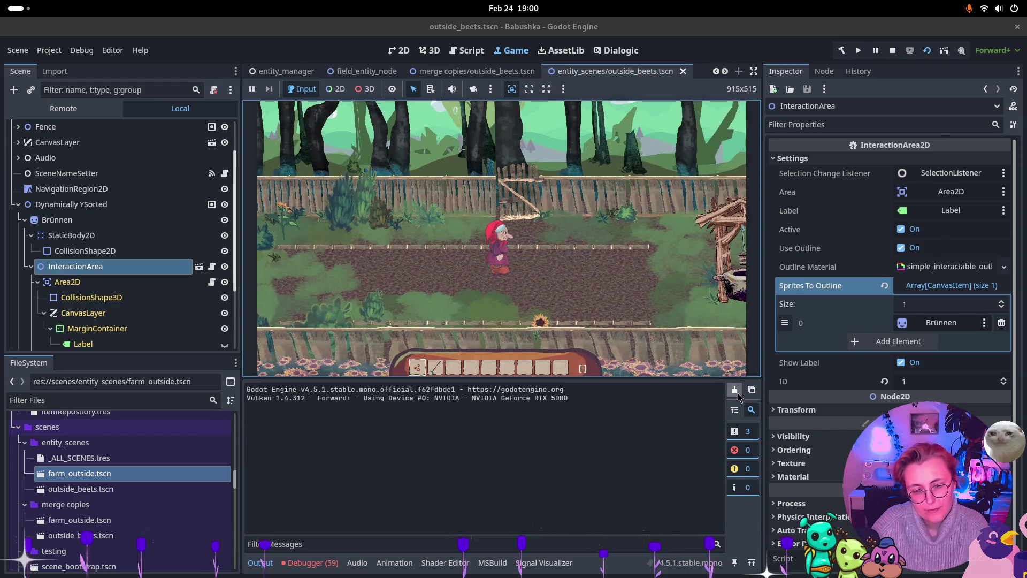
# Clear the logged errors, equip the sickle, and till several soil patches.
pyautogui.click(311, 562)
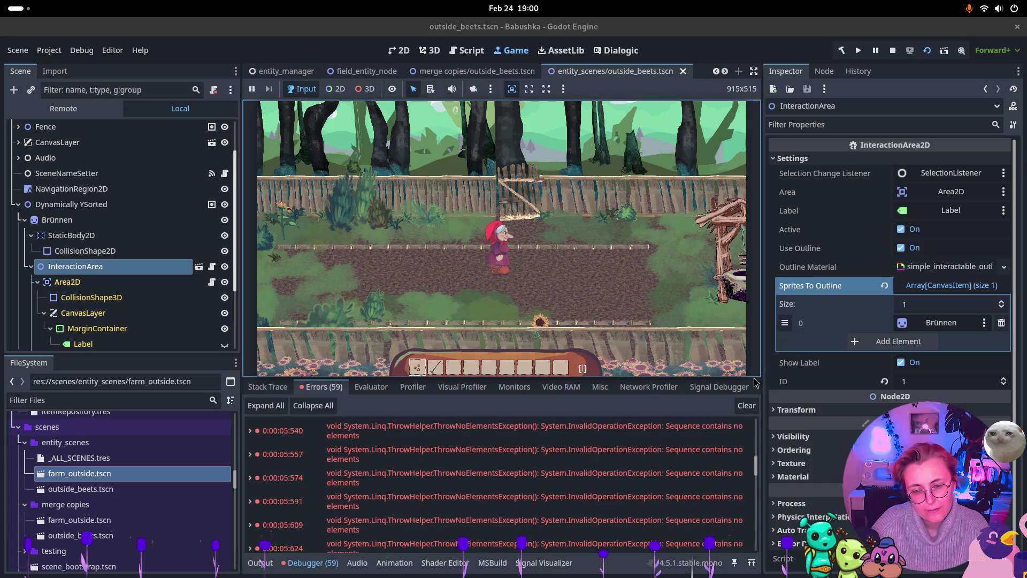
pyautogui.click(746, 405)
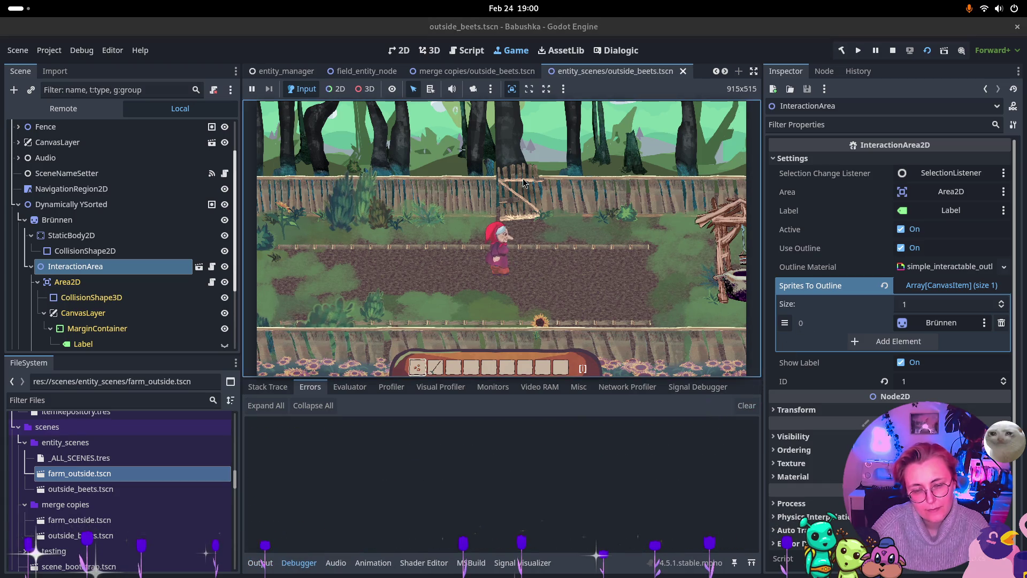
pyautogui.press('d')
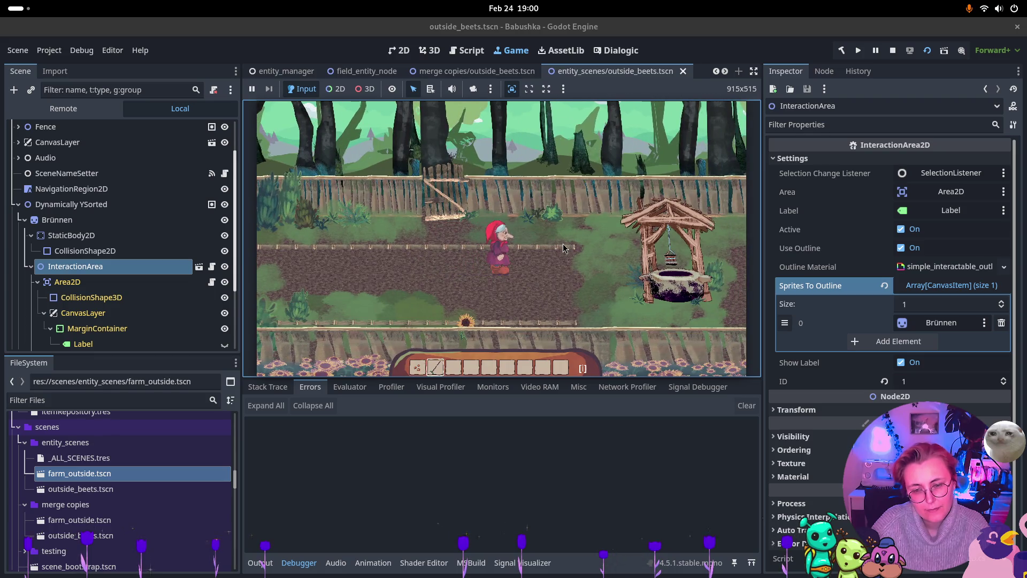
pyautogui.press('2')
pyautogui.press('s')
pyautogui.click(486, 261)
pyautogui.click(486, 262)
pyautogui.click(484, 267)
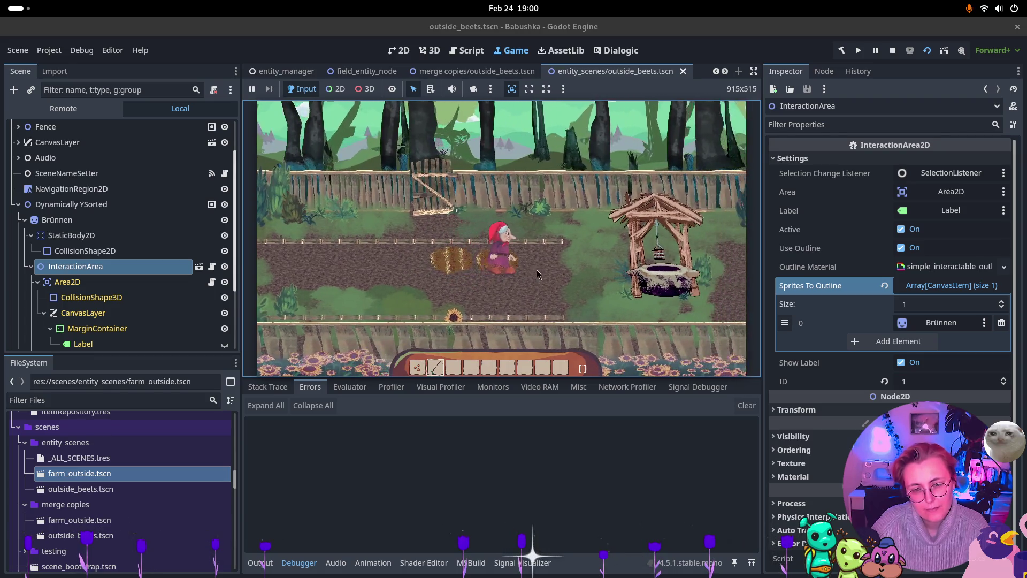
pyautogui.click(484, 269)
pyautogui.click(484, 270)
# Till two more patches, switch to the seeds in slot 1, and plant one.
pyautogui.press('w')
pyautogui.press('a')
pyautogui.click(484, 270)
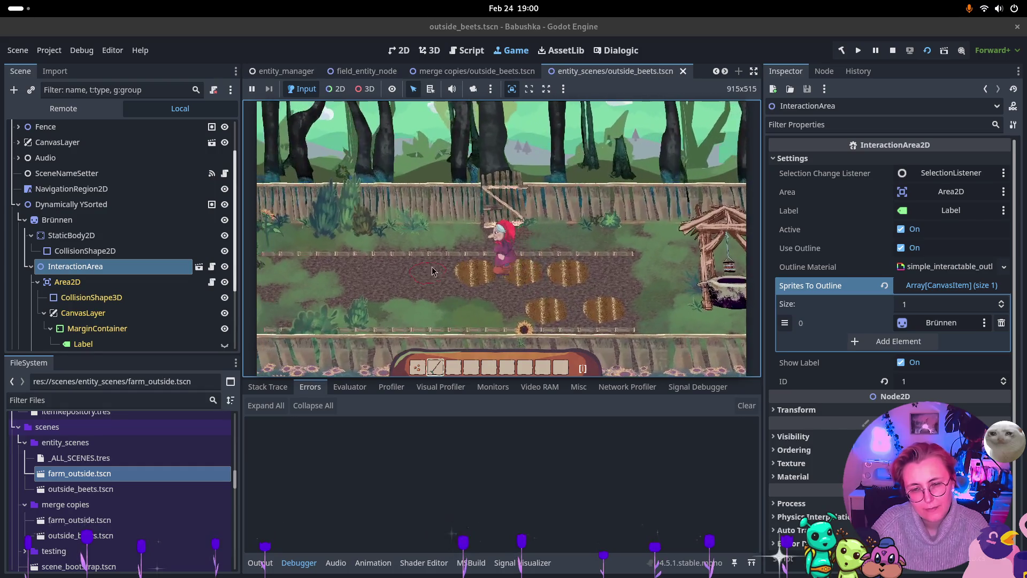
pyautogui.click(414, 275)
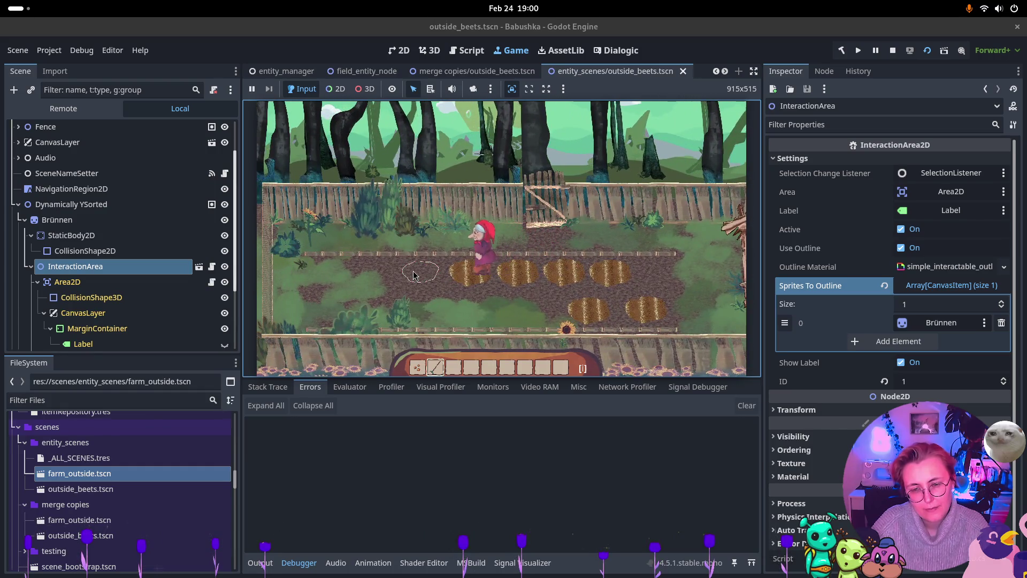
pyautogui.press('1')
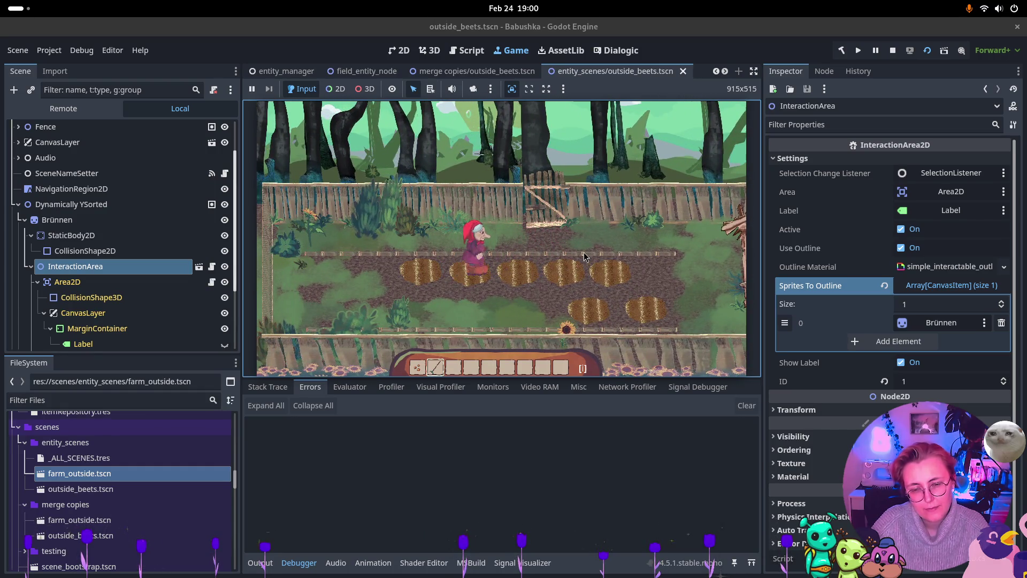
pyautogui.press('d')
pyautogui.click(535, 274)
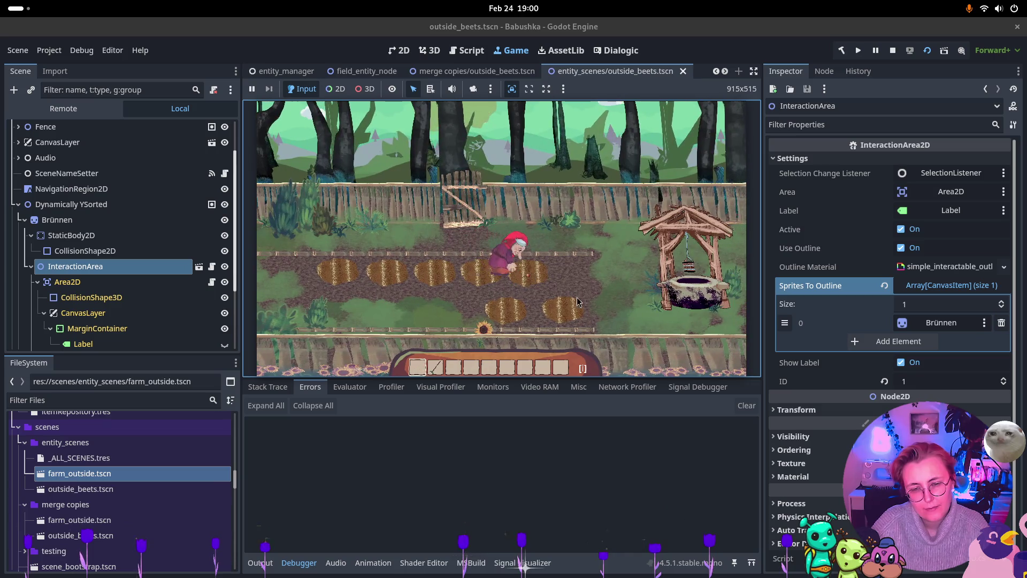
# Walk around the well and through the gate, then stop the game.
pyautogui.press('s')
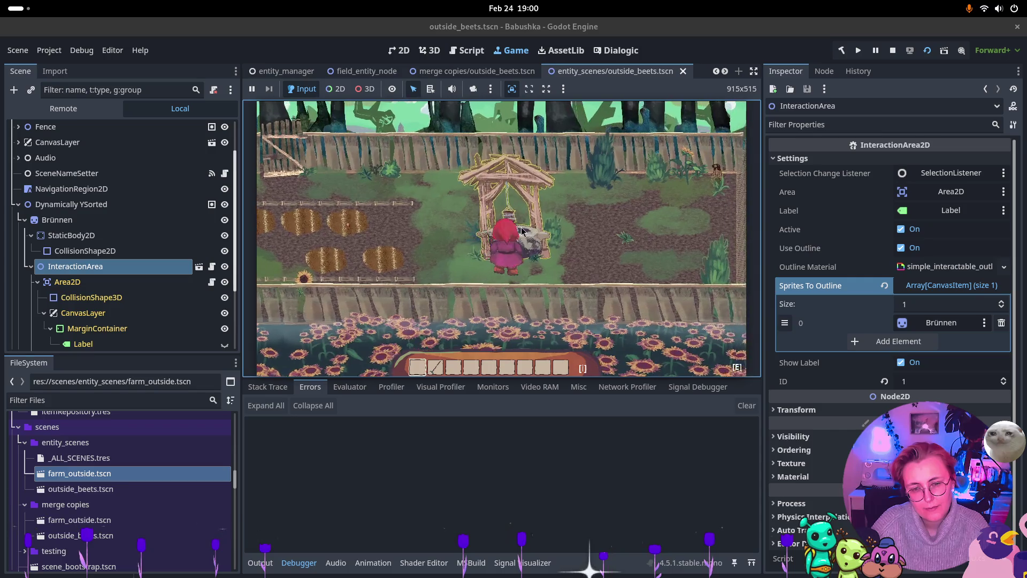
pyautogui.press('d')
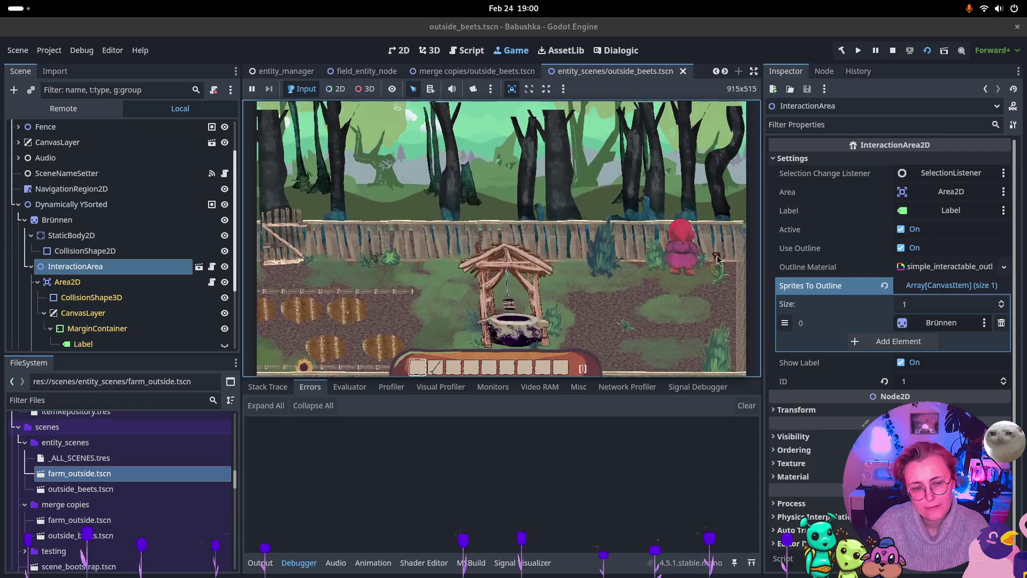
pyautogui.press('a')
pyautogui.press('w')
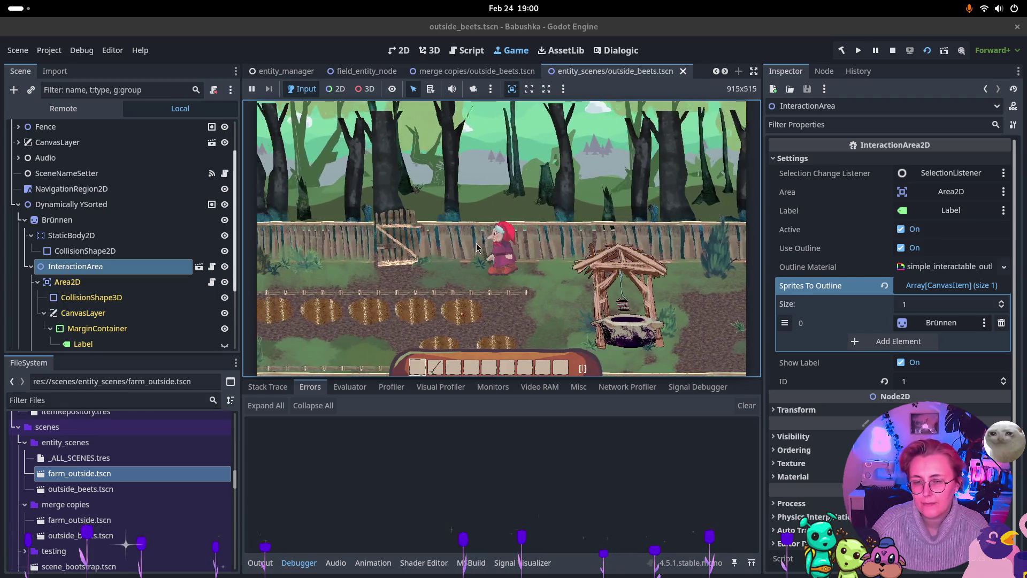
pyautogui.press('a')
pyautogui.press('w')
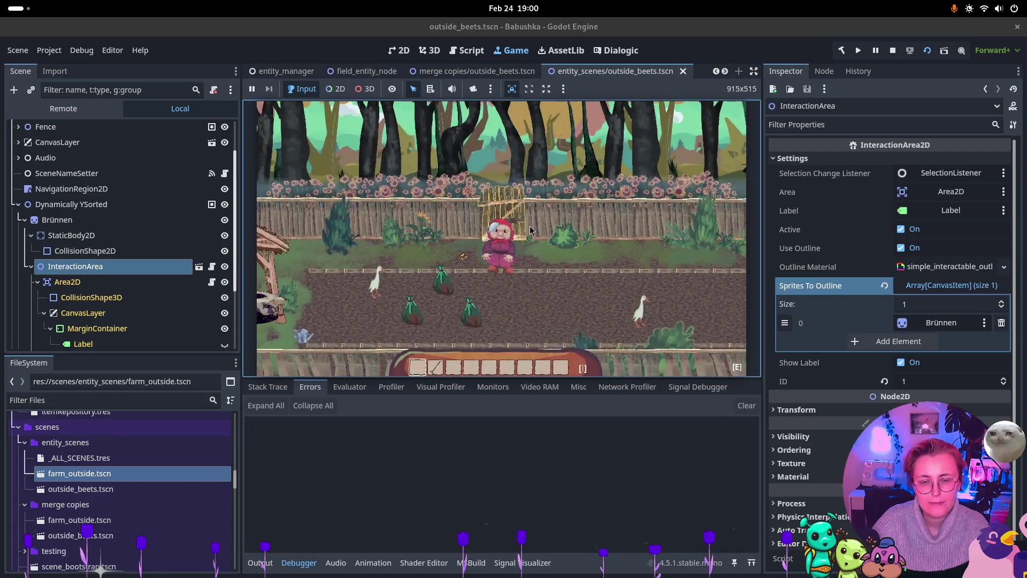
pyautogui.click(892, 50)
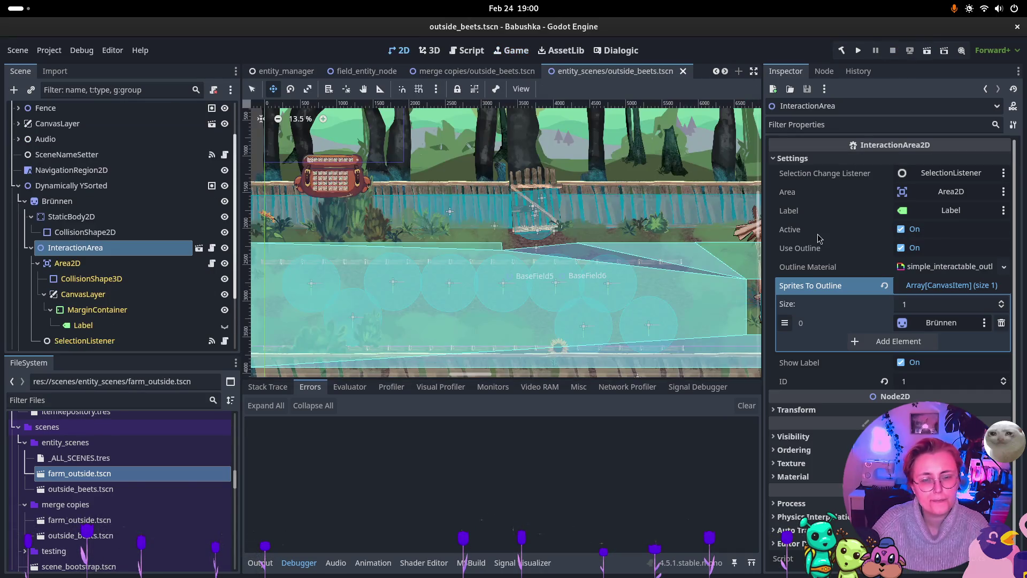
# Open the merge copies version of outside_beets.tscn, then close its tab again.
pyautogui.scroll(3, 371, 236)
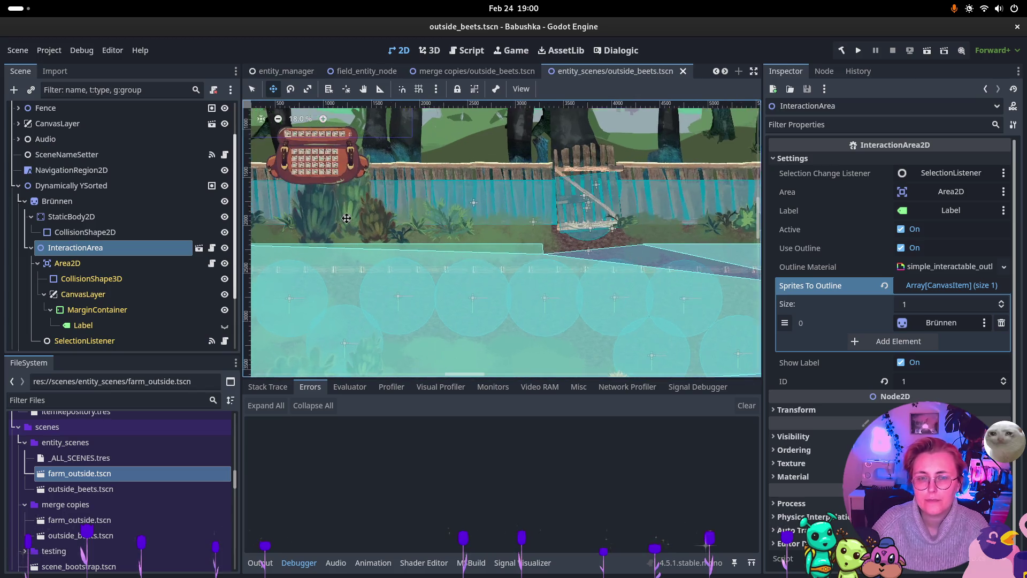
pyautogui.click(498, 74)
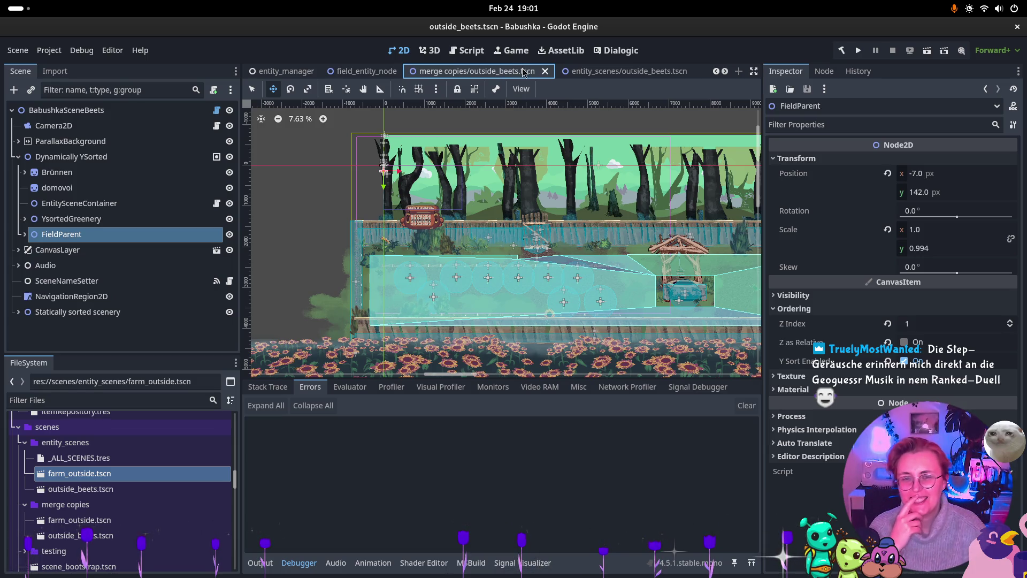
pyautogui.click(545, 71)
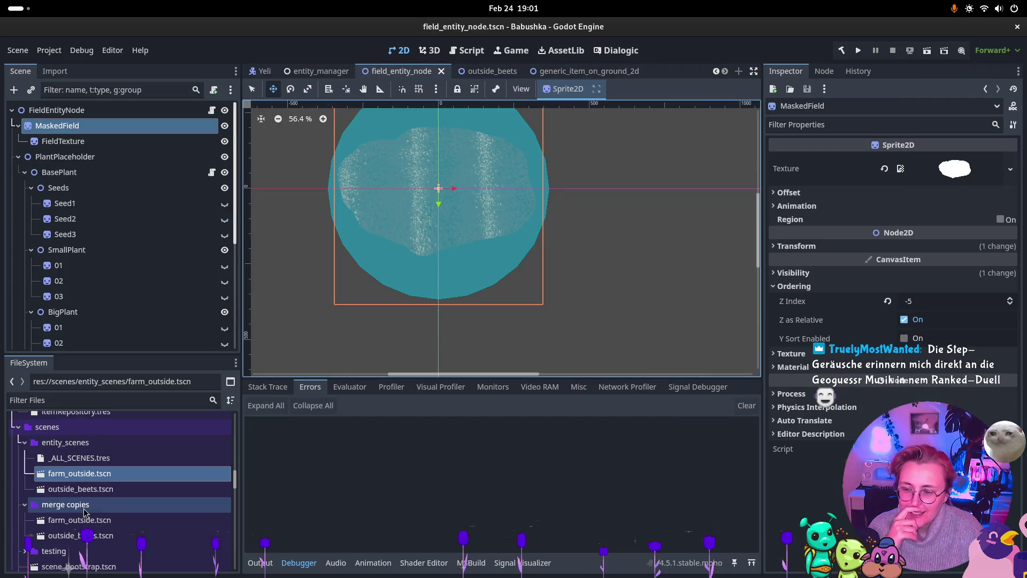
# Delete the merge copies folder from the FileSystem dock, confirming the removal.
pyautogui.click(84, 508)
pyautogui.press('Delete')
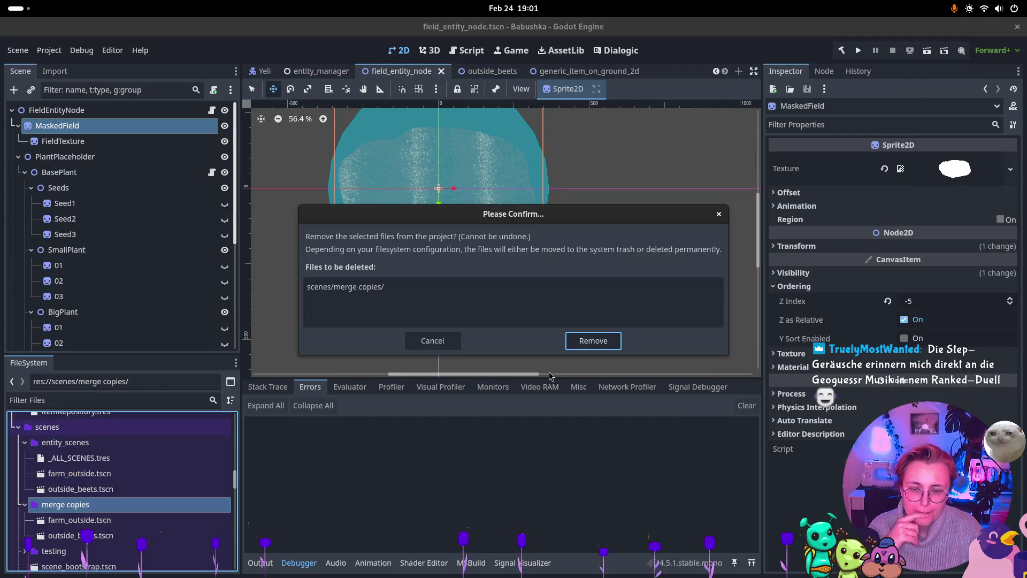
pyautogui.click(593, 341)
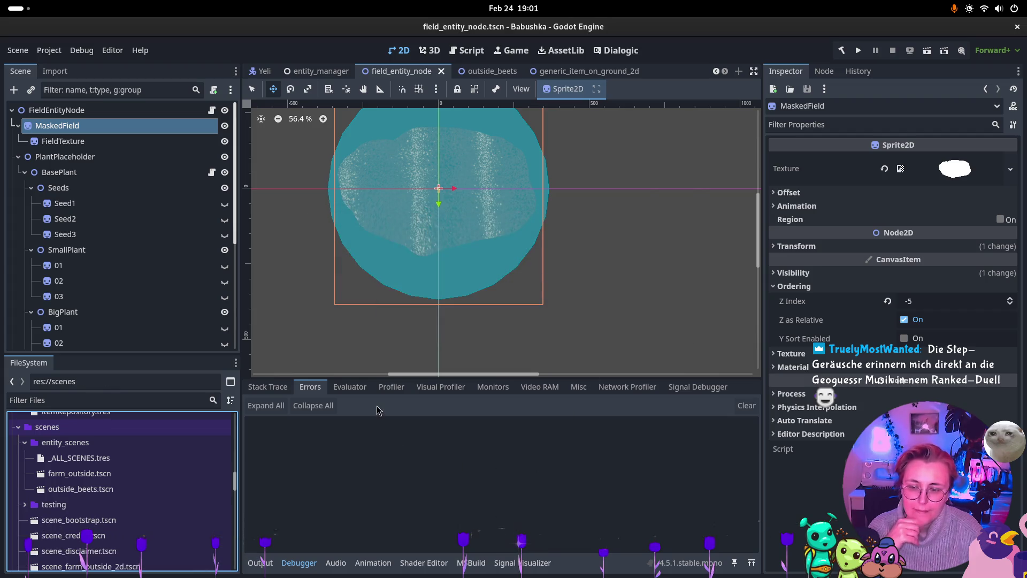
pyautogui.press('super')
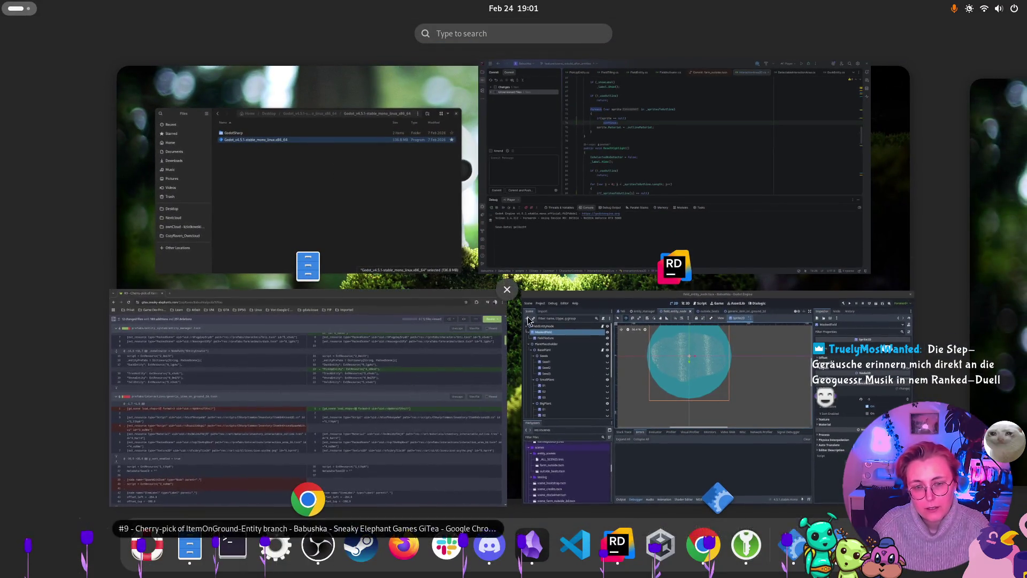
pyautogui.click(448, 252)
# In Rider's Commit view, expand Changes and check all five changed files.
pyautogui.press('super')
pyautogui.click(551, 212)
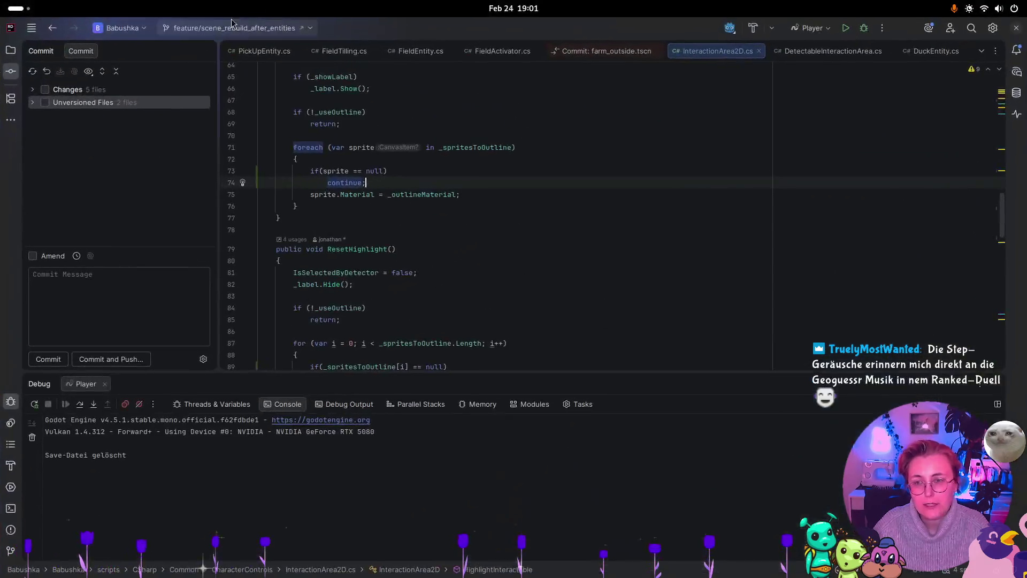
pyautogui.click(33, 90)
pyautogui.press('space')
pyautogui.click(88, 268)
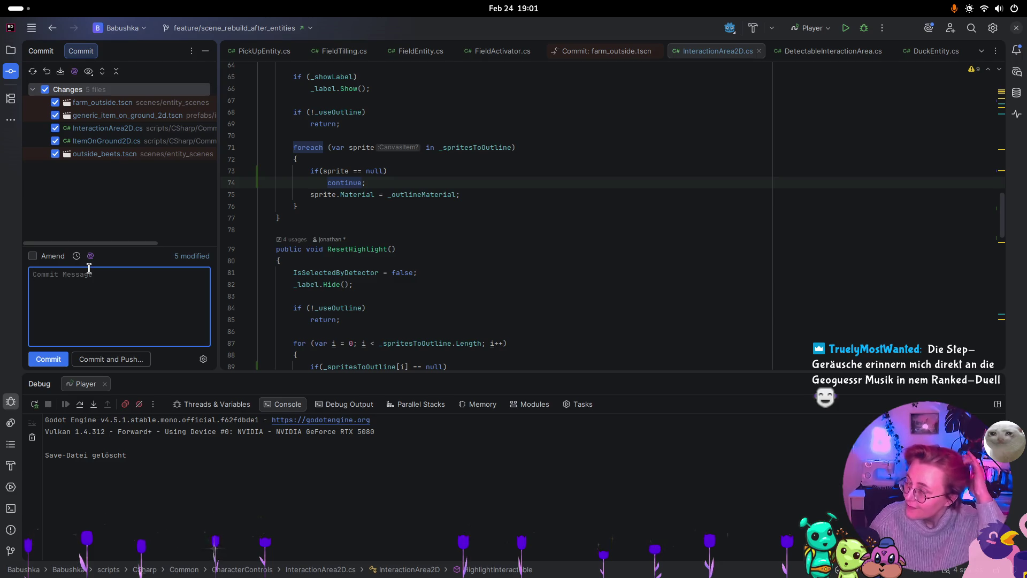
# Commit them with the message ':bug: fixed beetroot scene setup'.
pyautogui.write(':bug')
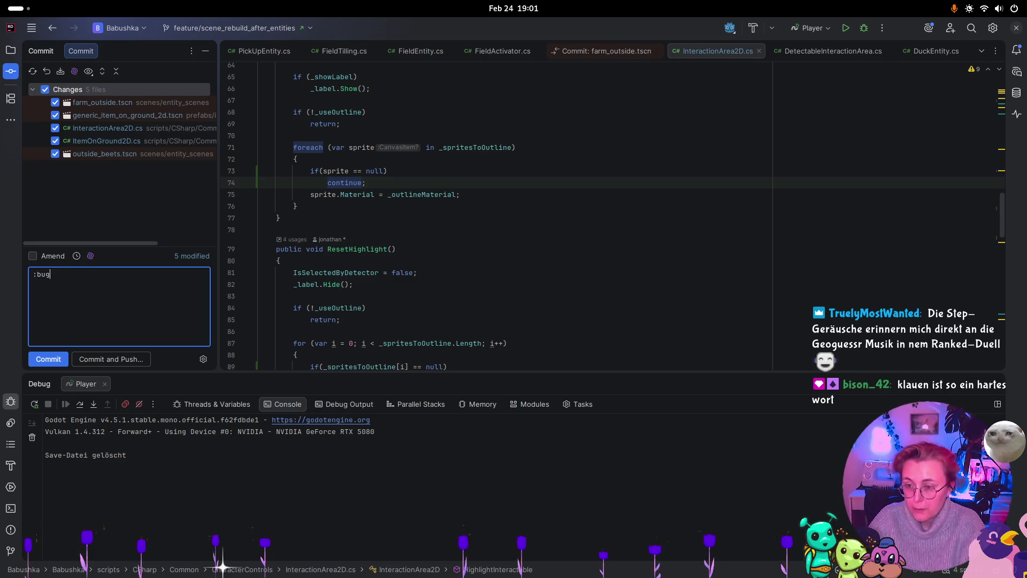
pyautogui.write(': fixed ')
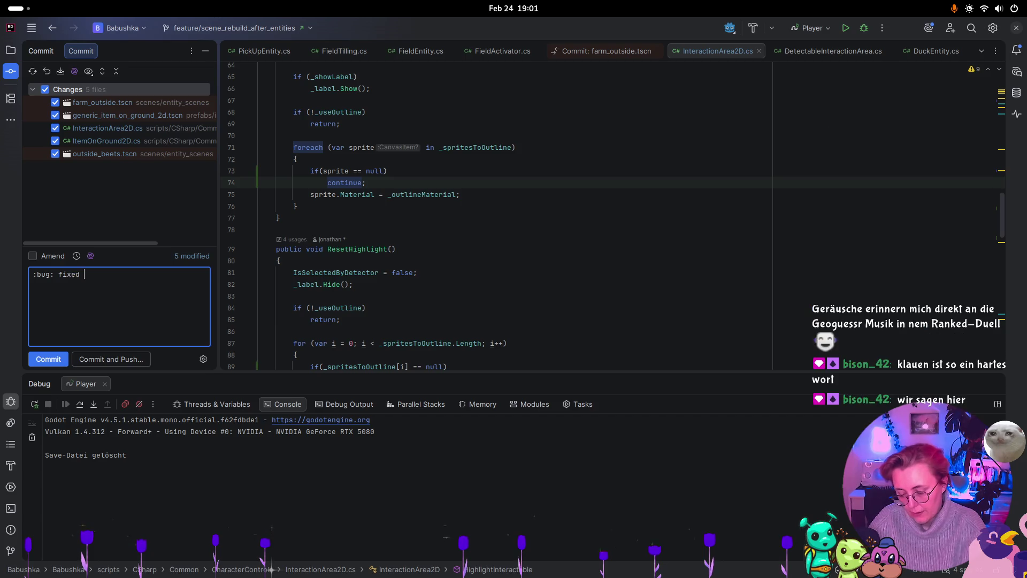
pyautogui.write('b')
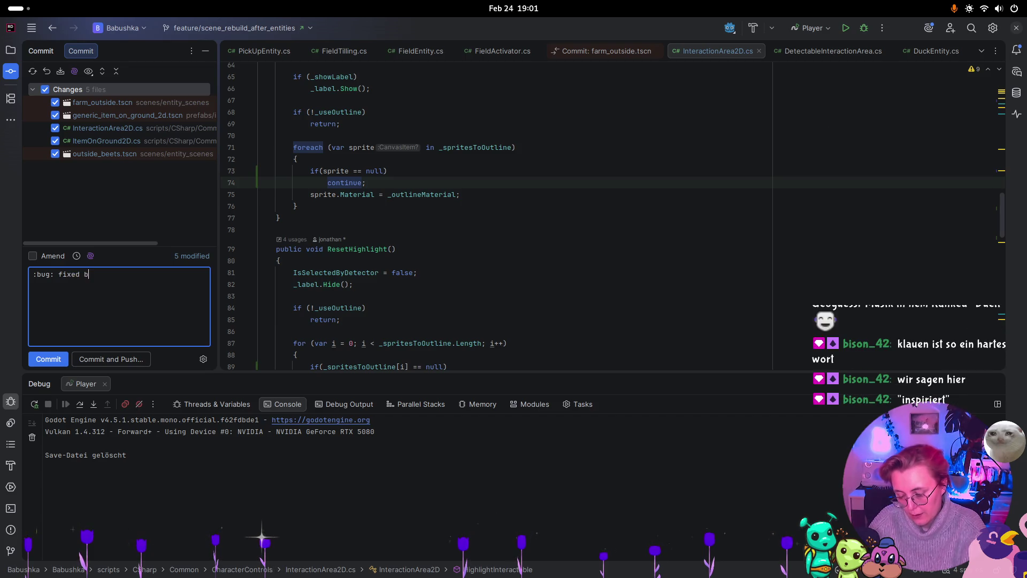
pyautogui.write('eetroot sc')
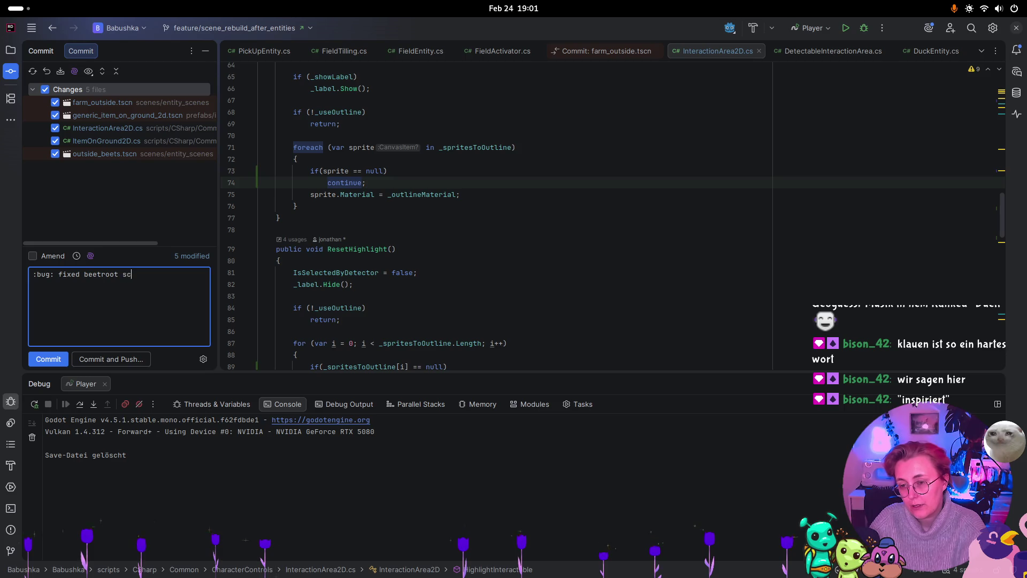
pyautogui.write('ene setup')
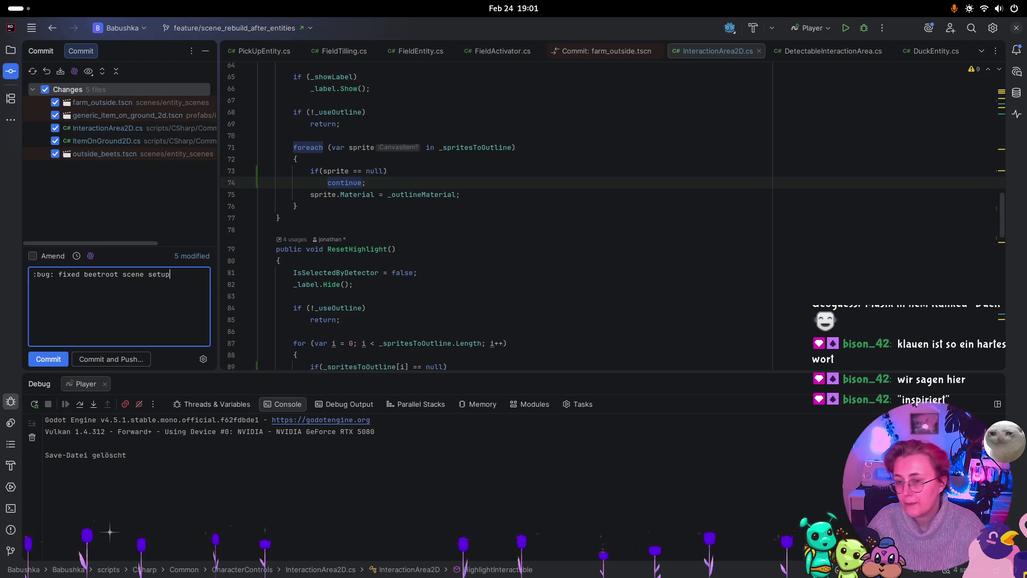
pyautogui.click(54, 361)
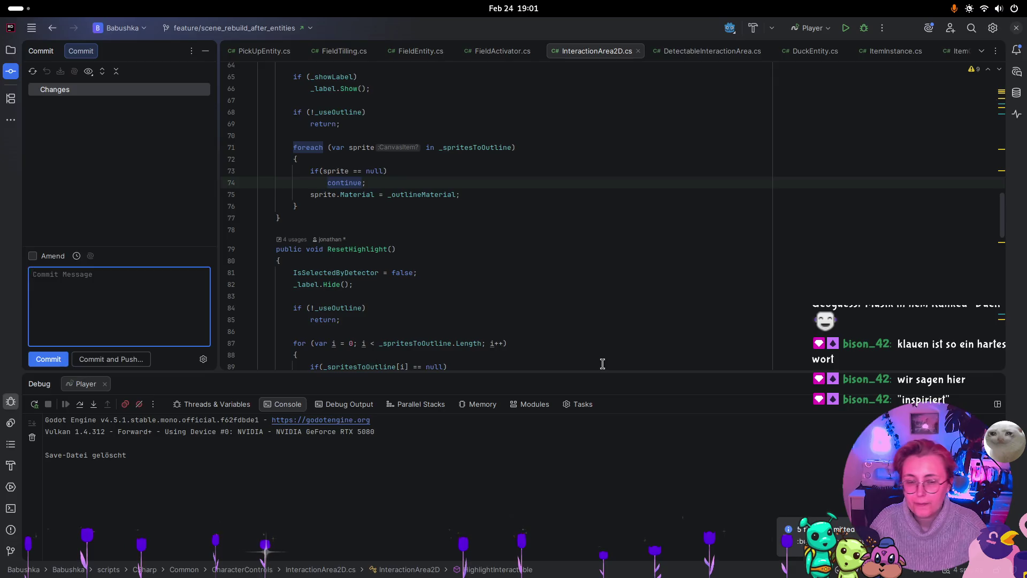
pyautogui.press('super')
pyautogui.click(436, 253)
pyautogui.press('super')
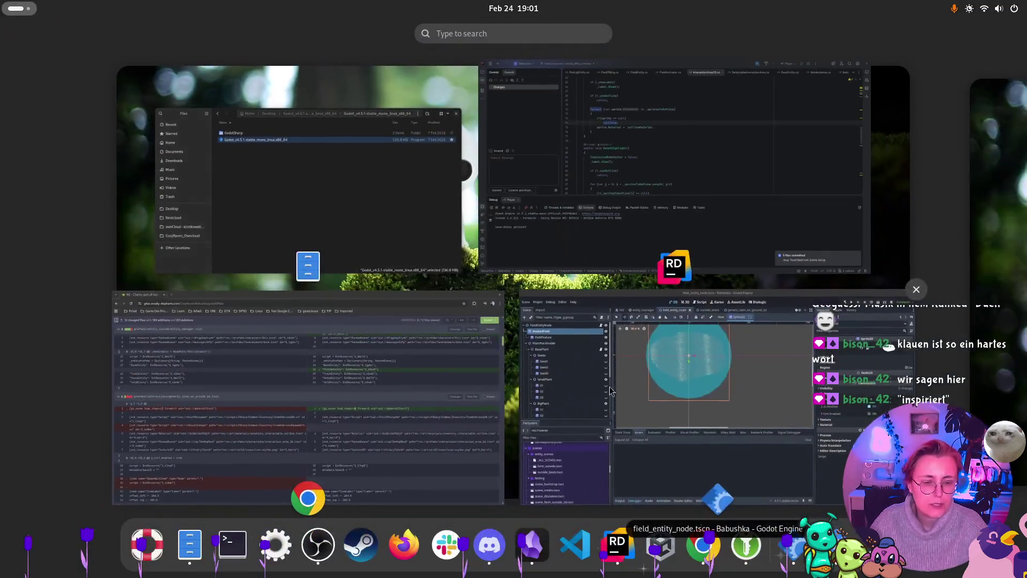
pyautogui.press('super')
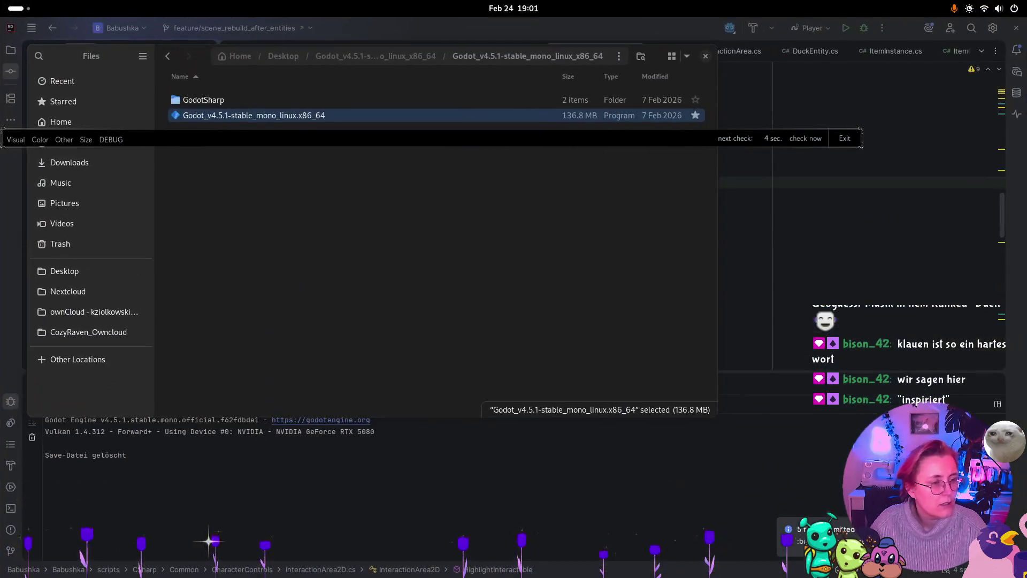
# Turn the 'filling up the watering animation' Issues bullet into a [ ] checkbox task.
pyautogui.hotkey('alt', 'Tab')
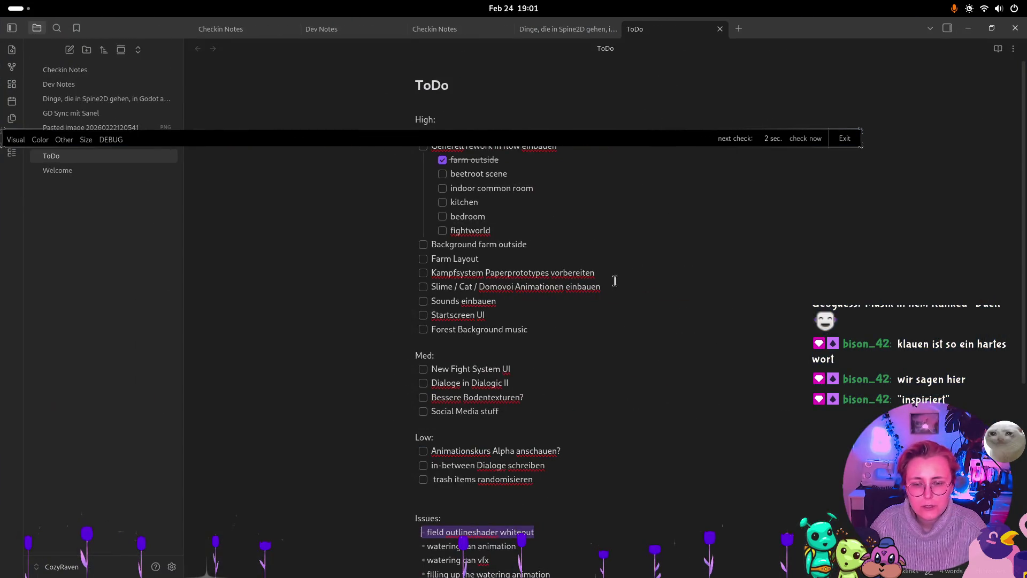
pyautogui.scroll(-5, 638, 255)
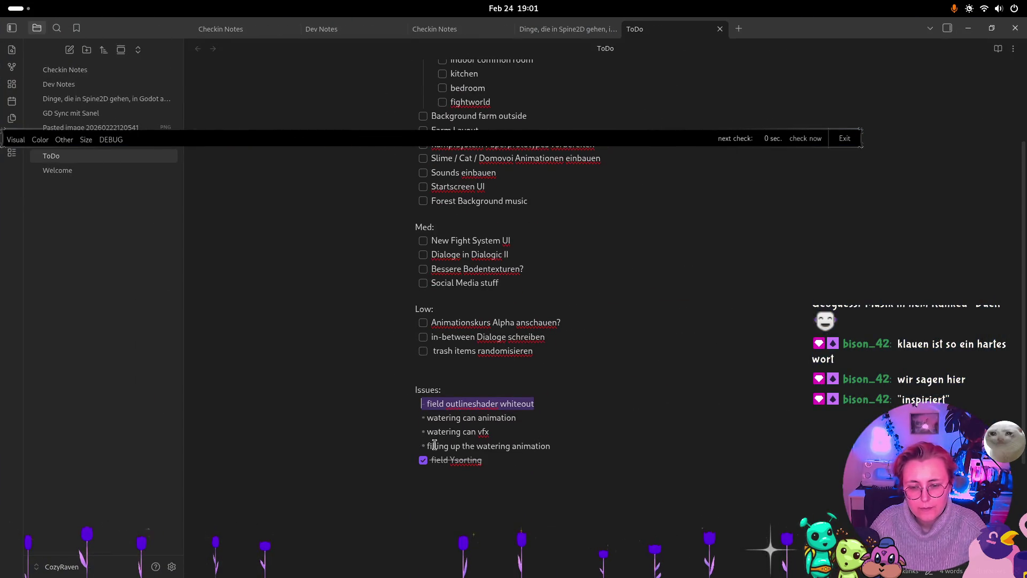
pyautogui.click(425, 442)
pyautogui.write('{[')
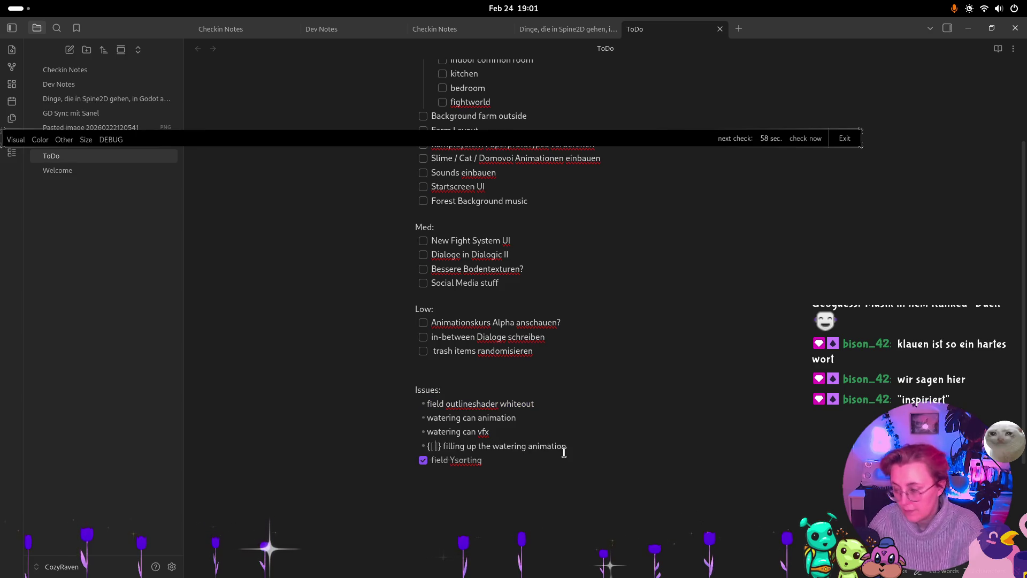
pyautogui.press('BackSpace')
pyautogui.press('BackSpace')
pyautogui.write('[')
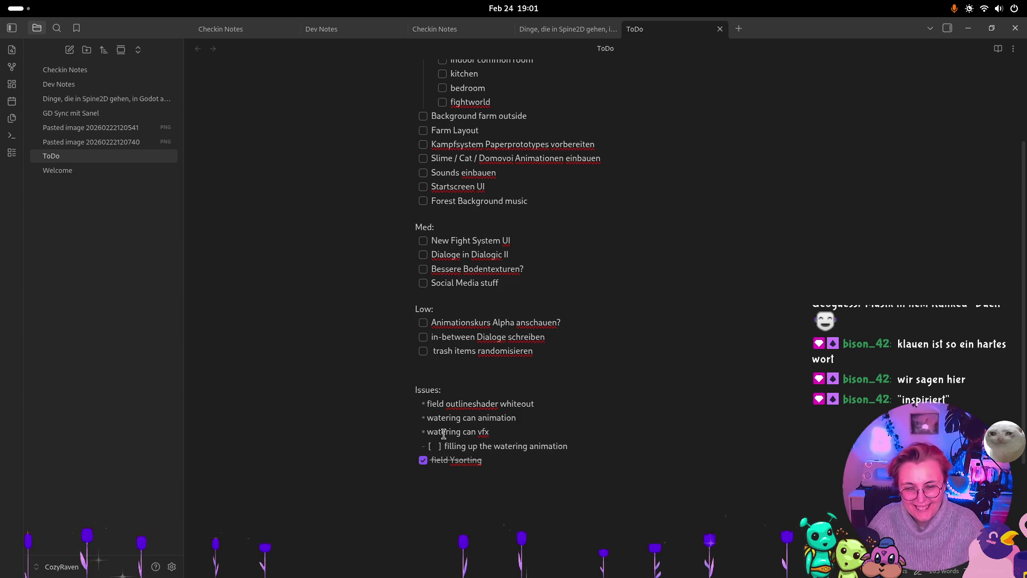
# Add [ ] checkboxes to the watering can vfx, watering can animation and field outlineshader whiteout bullets.
pyautogui.click(425, 431)
pyautogui.write('[')
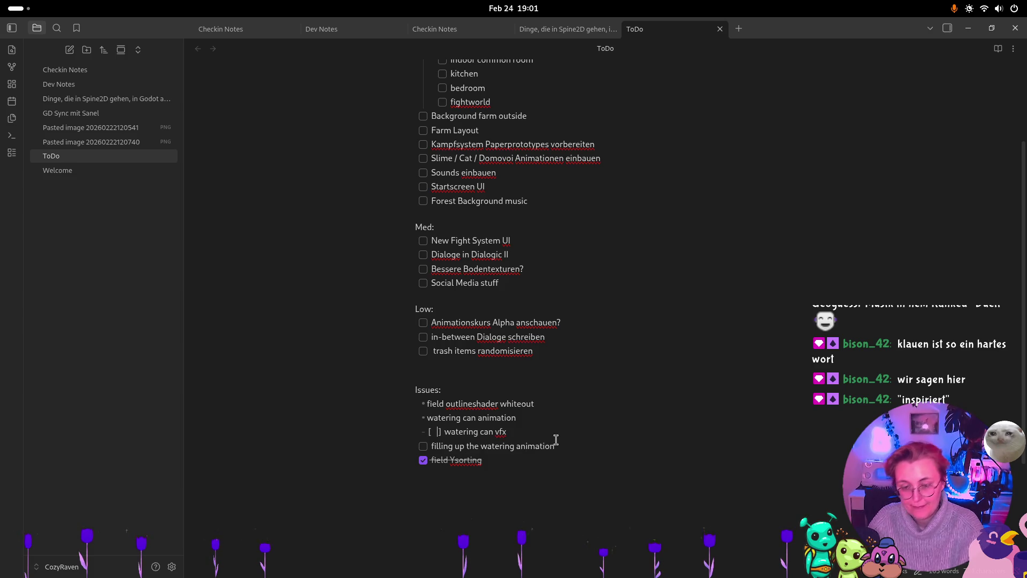
pyautogui.click(428, 417)
pyautogui.write('[9')
pyautogui.press('BackSpace')
pyautogui.write(']')
pyautogui.click(551, 418)
pyautogui.moveTo(433, 400); pyautogui.dragTo(426, 403)
pyautogui.write('[')
# Add a beetroot scene ready-beets task below field Ysorting.
pyautogui.click(514, 459)
pyautogui.press('Return')
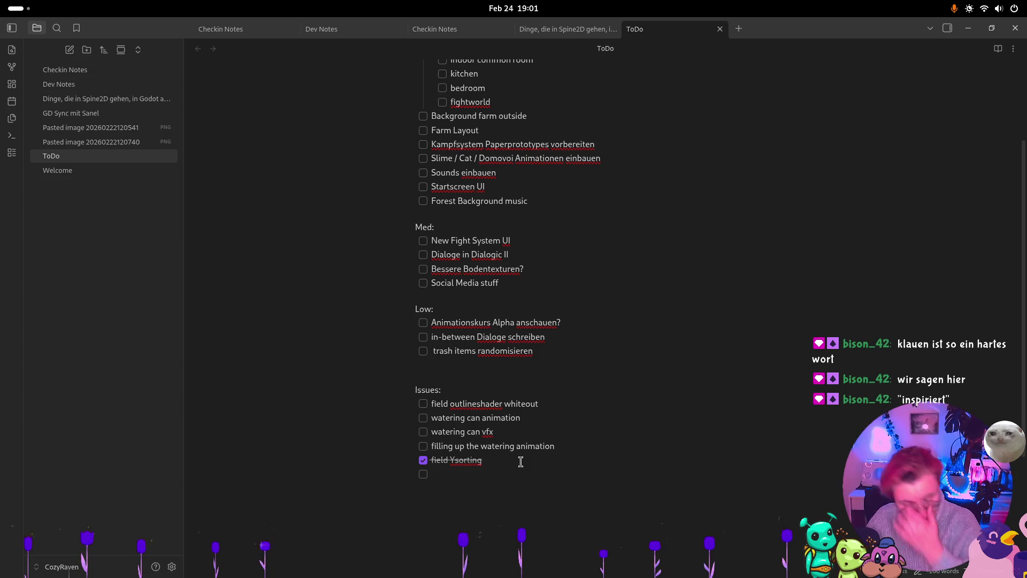
pyautogui.write('beetroot ')
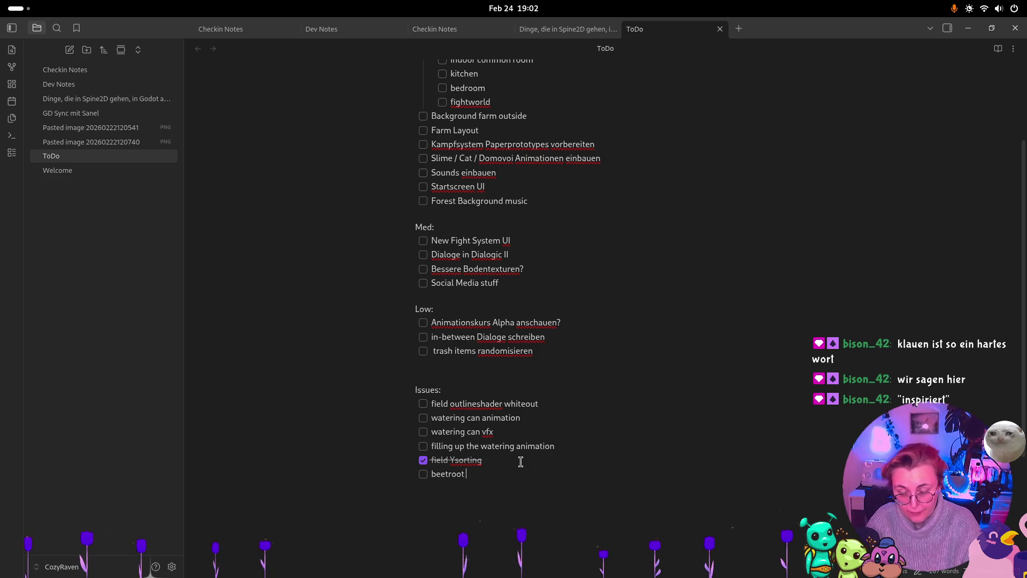
pyautogui.write('scene ready-to-')
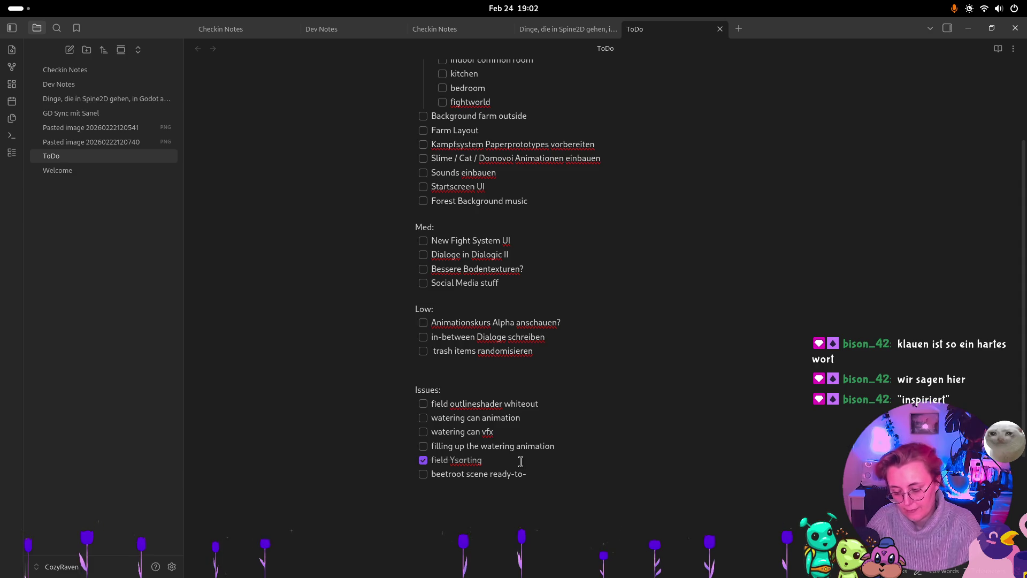
pyautogui.write('harvest beets')
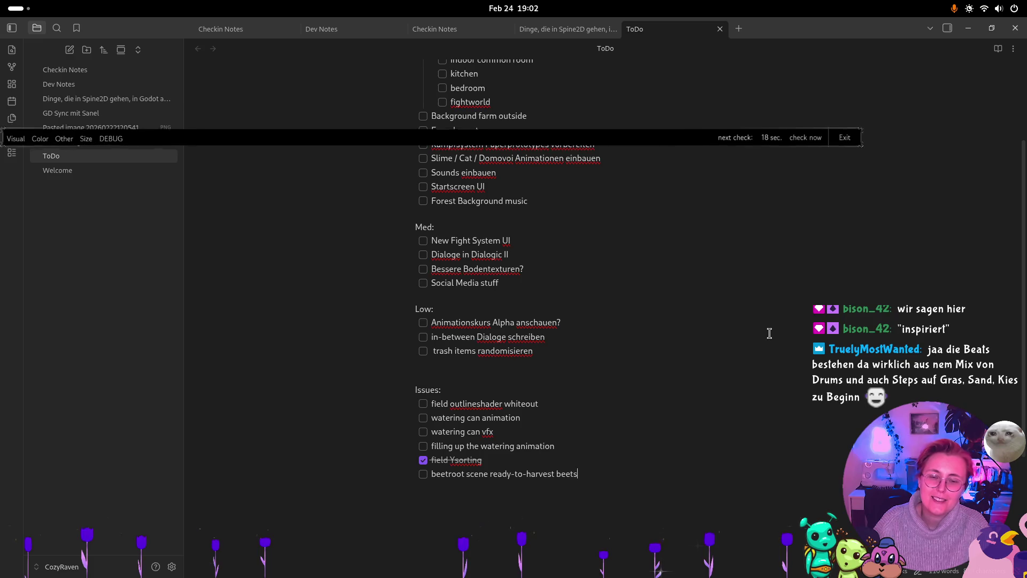
# Tick off the beetroot scene item in the ToDo note.
pyautogui.scroll(3, 715, 353)
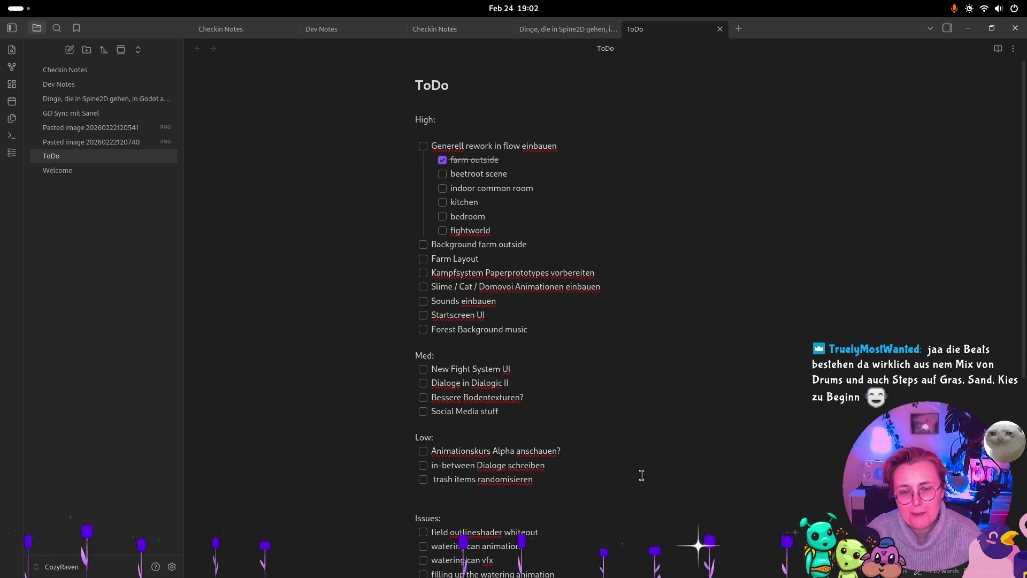
pyautogui.click(442, 174)
pyautogui.press('super')
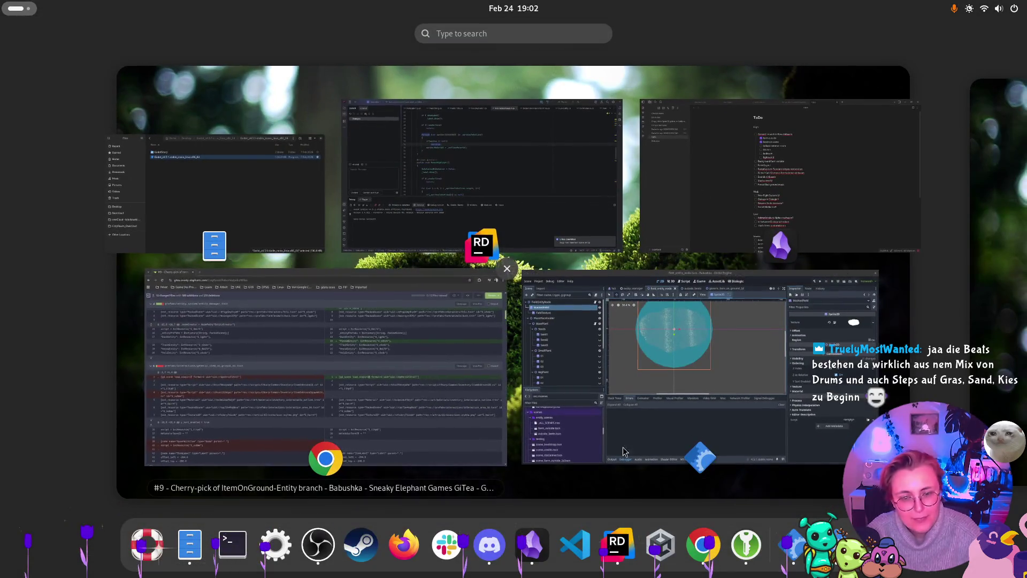
# Back in Godot, close all open scene tabs with Close All Tabs.
pyautogui.click(615, 321)
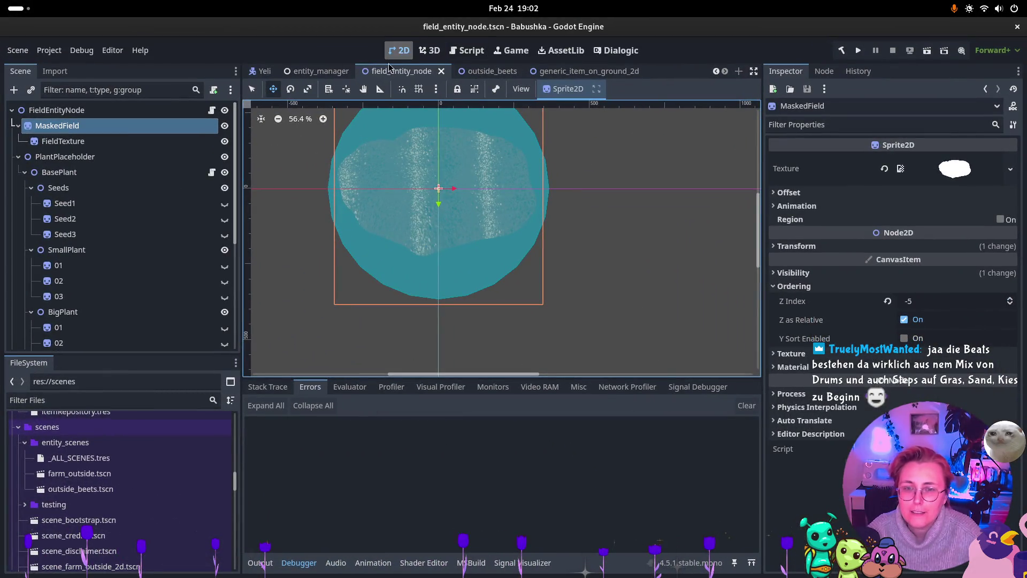
pyautogui.moveTo(631, 72)
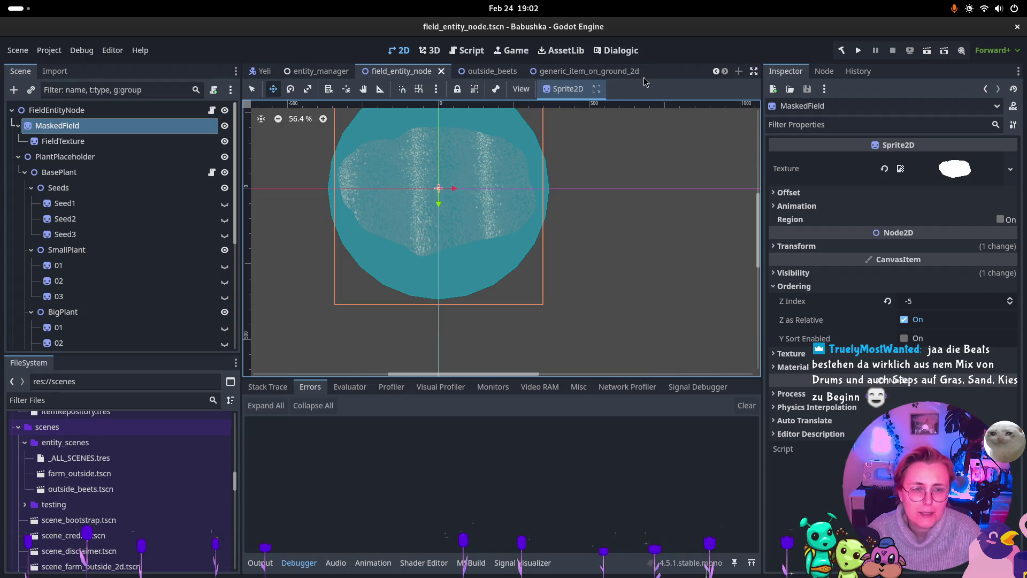
pyautogui.rightClick(670, 74)
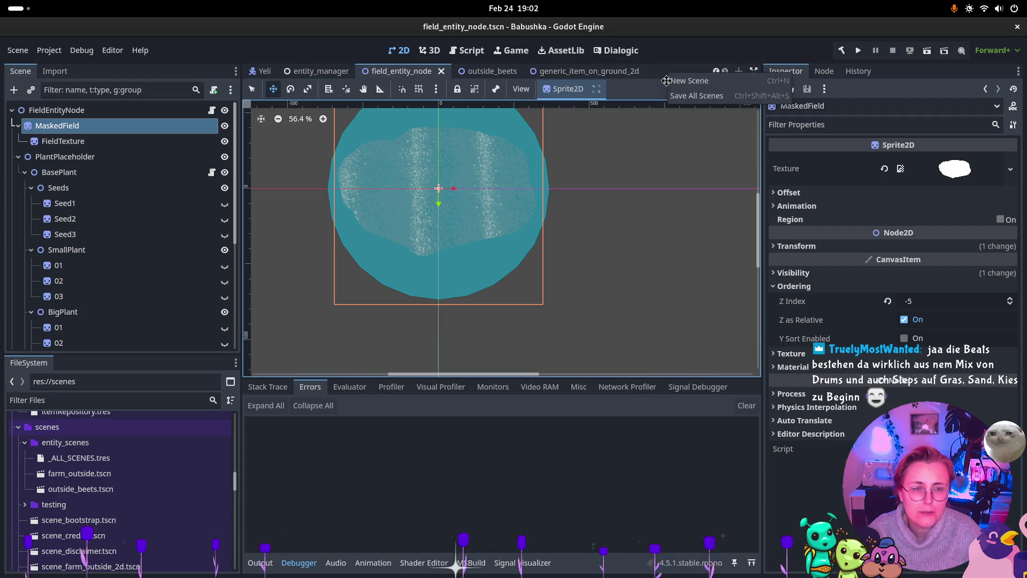
pyautogui.click(680, 95)
pyautogui.click(737, 73)
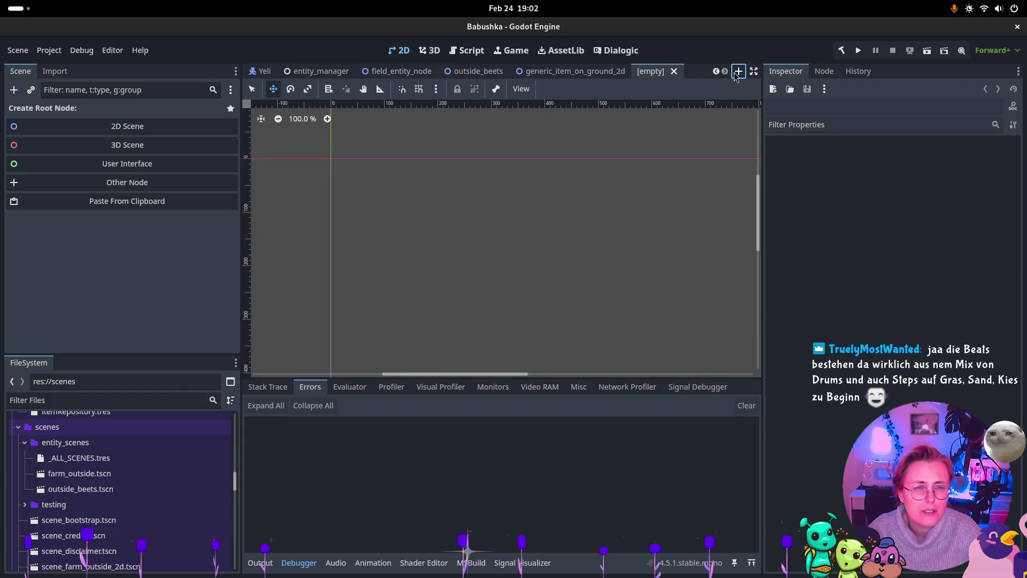
pyautogui.click(673, 71)
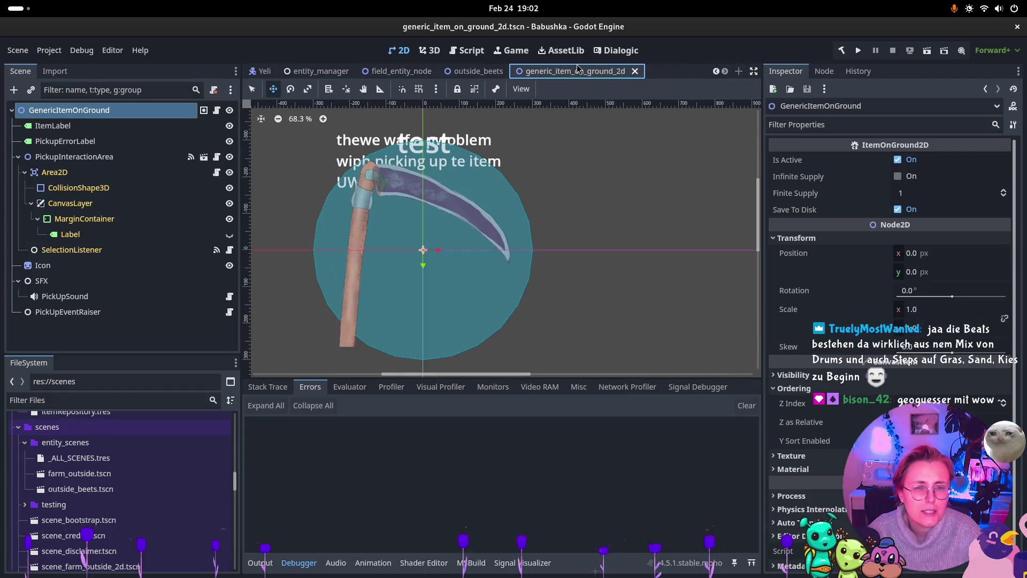
pyautogui.rightClick(577, 78)
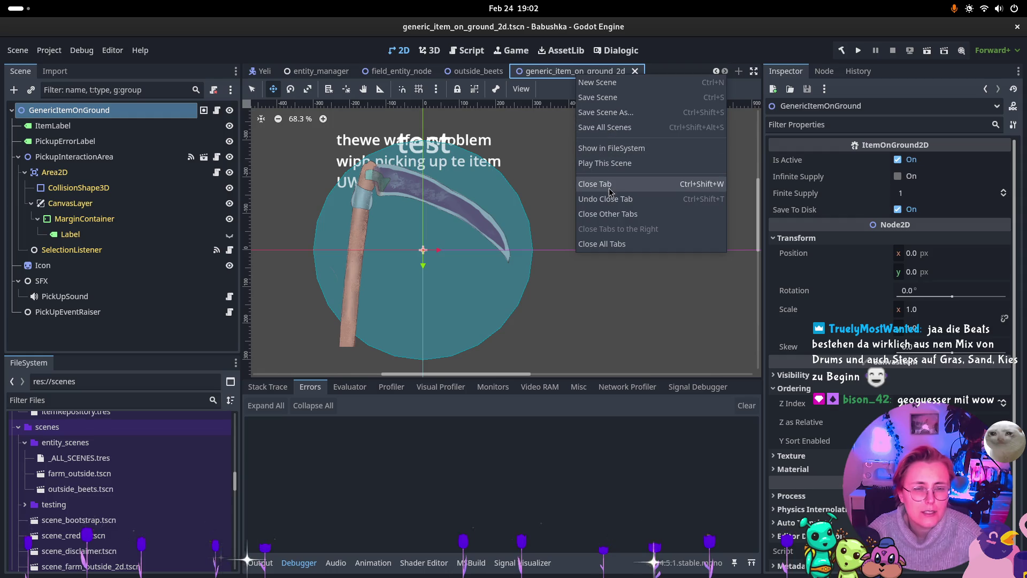
pyautogui.click(610, 244)
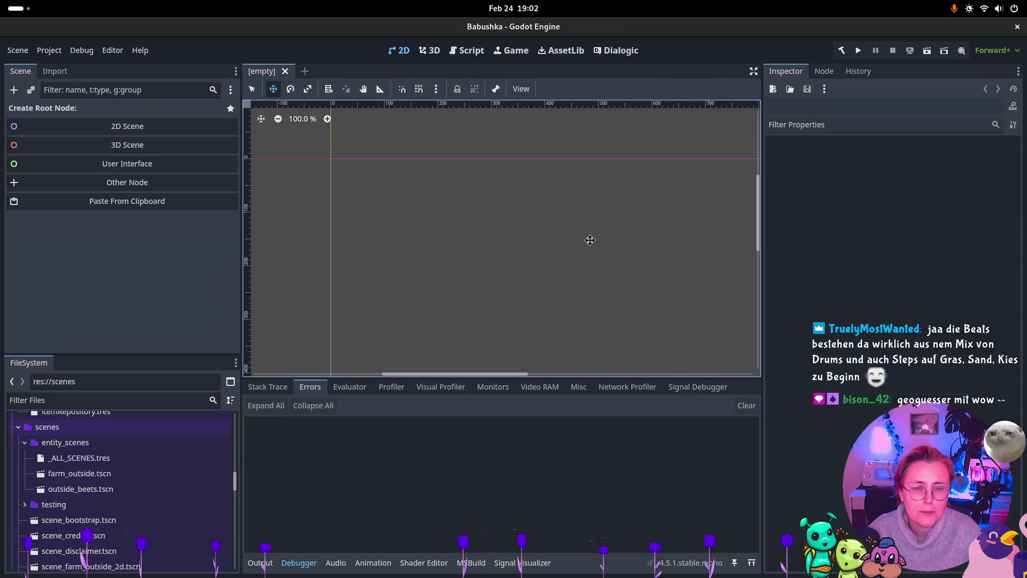
# Browse the scenes folder from farm_outside.tscn down to scene_indoor_common_room.tscn and select it.
pyautogui.click(104, 473)
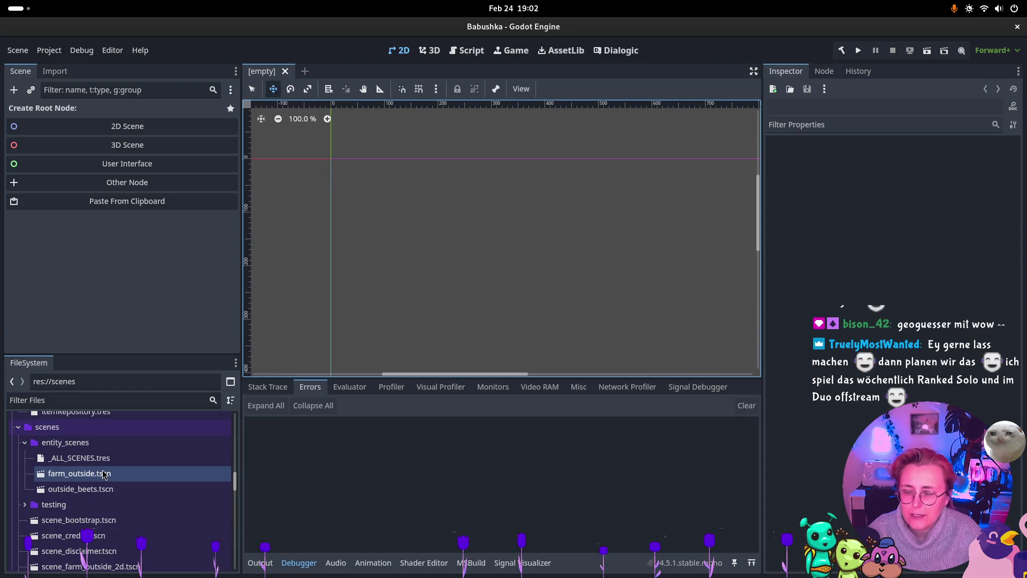
pyautogui.click(107, 489)
pyautogui.click(109, 519)
pyautogui.scroll(-2, 115, 514)
pyautogui.click(118, 518)
pyautogui.scroll(-2, 118, 517)
pyautogui.press('Down')
pyautogui.press('Down')
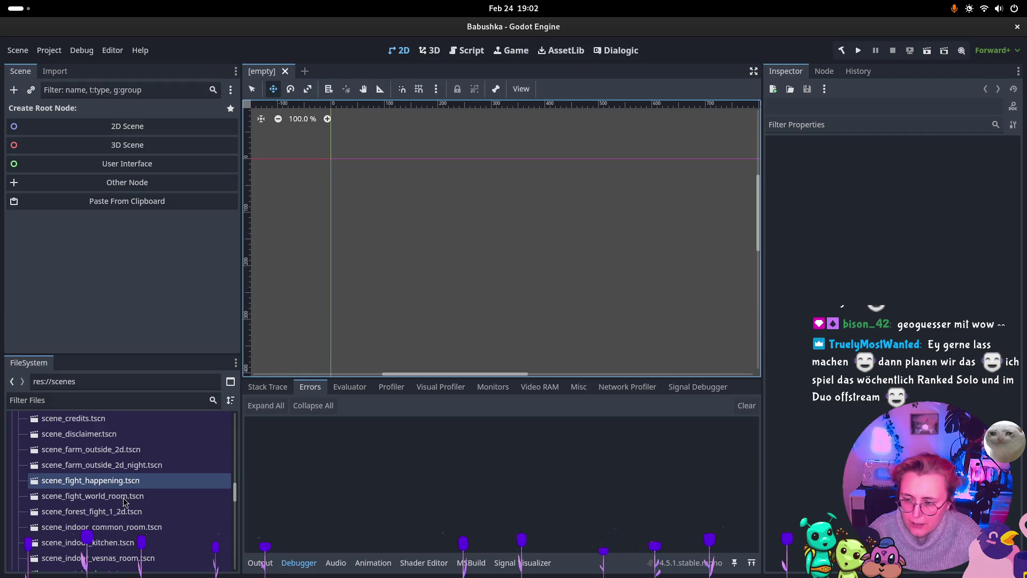
pyautogui.click(124, 538)
pyautogui.click(125, 523)
pyautogui.click(124, 540)
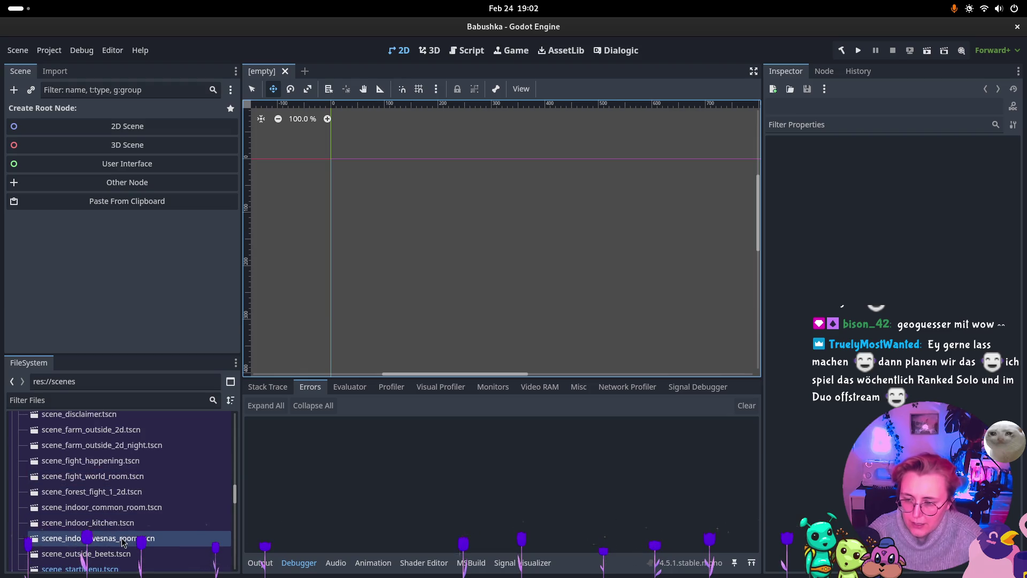
pyautogui.click(107, 507)
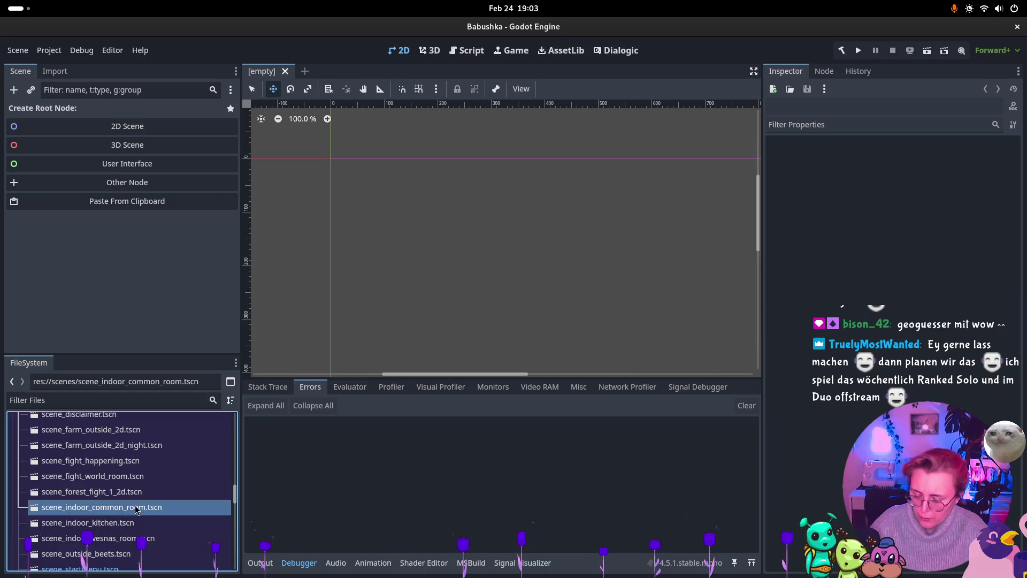
pyautogui.scroll(5, 160, 460)
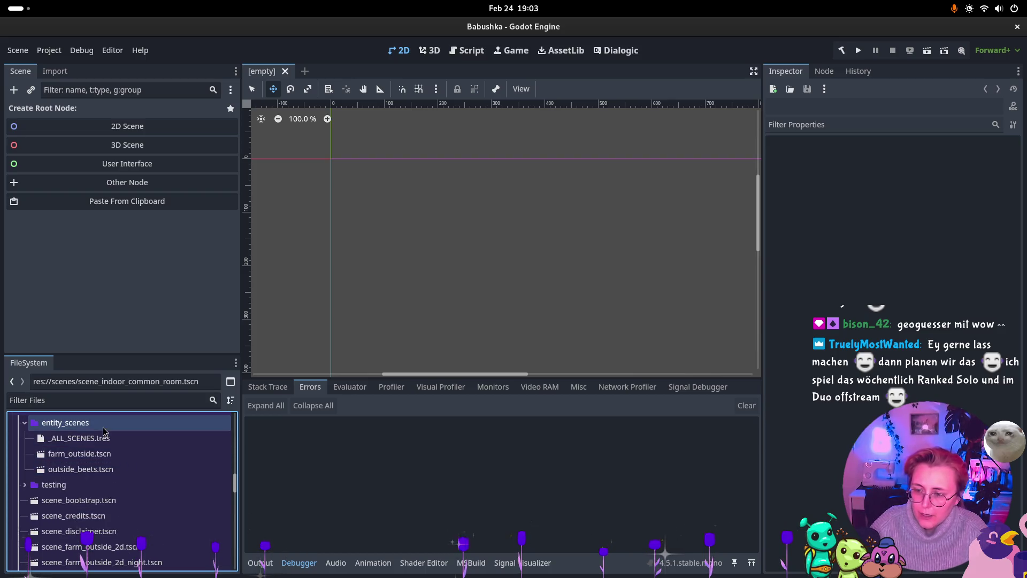
pyautogui.click(105, 431)
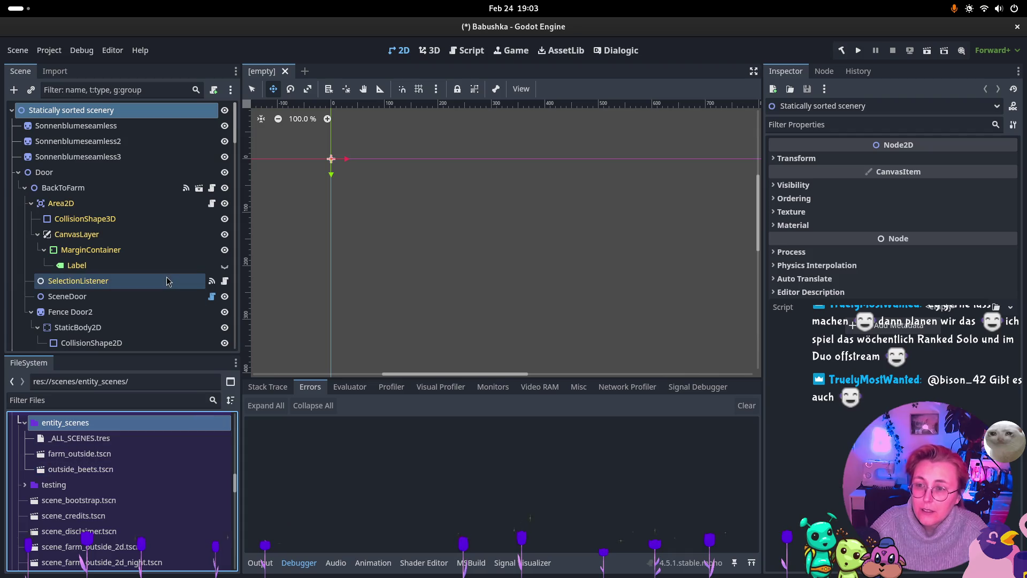
pyautogui.scroll(-5, 150, 508)
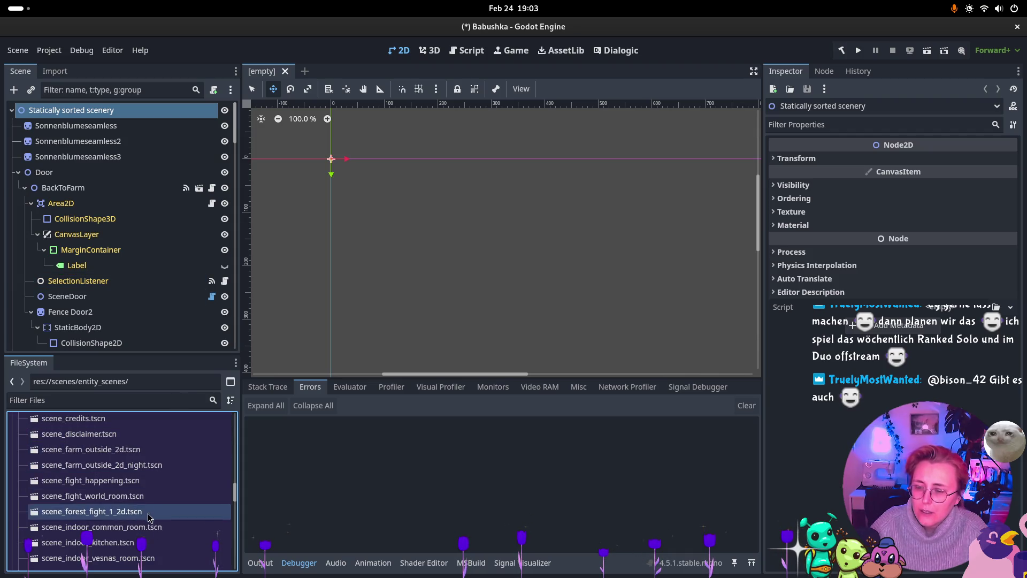
pyautogui.click(144, 527)
# Move scene_indoor_common_room.tscn into scenes/entity_scenes, then close the leftover unsaved tab.
pyautogui.rightClick(146, 527)
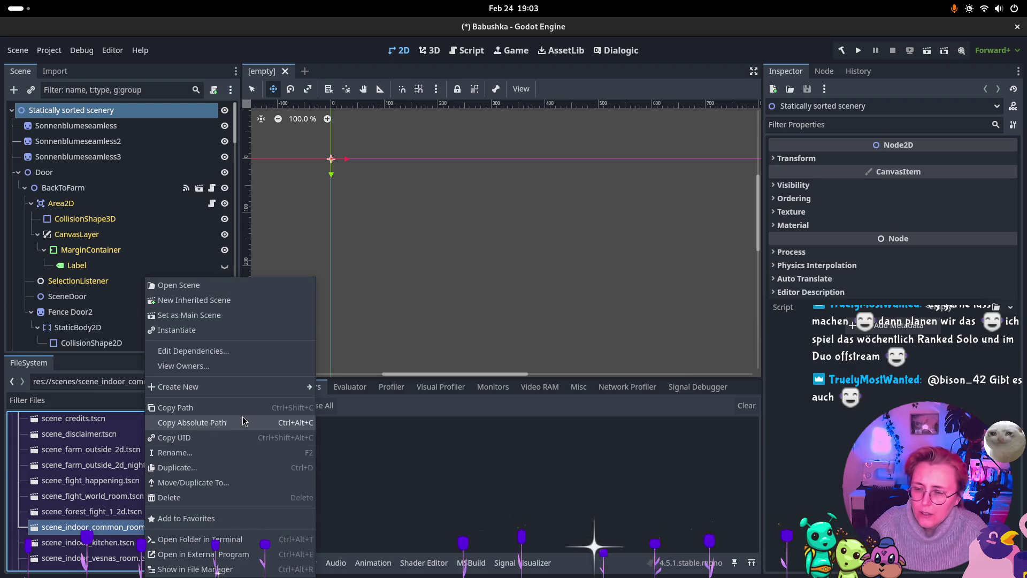
pyautogui.click(241, 482)
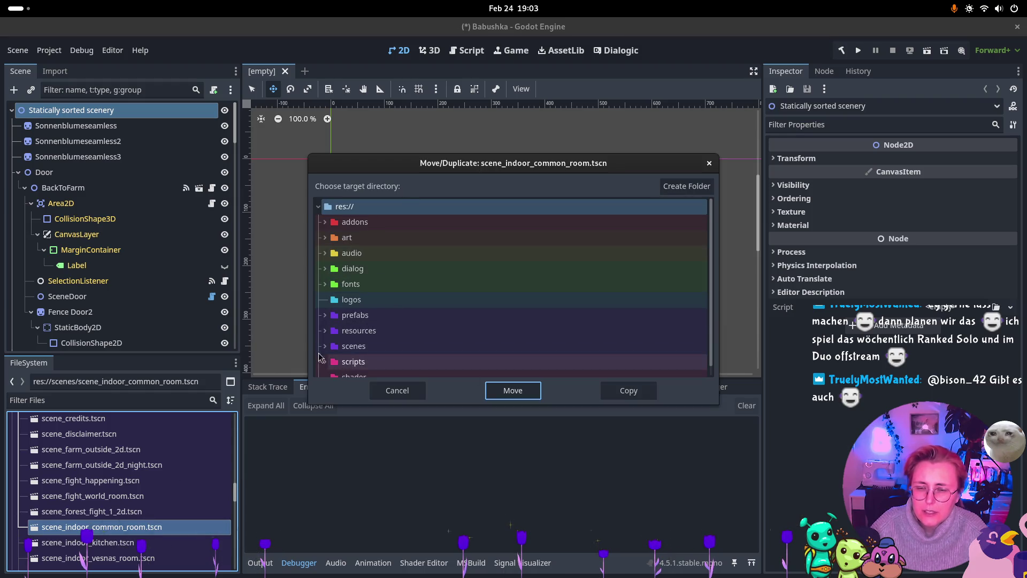
pyautogui.click(326, 346)
pyautogui.click(371, 362)
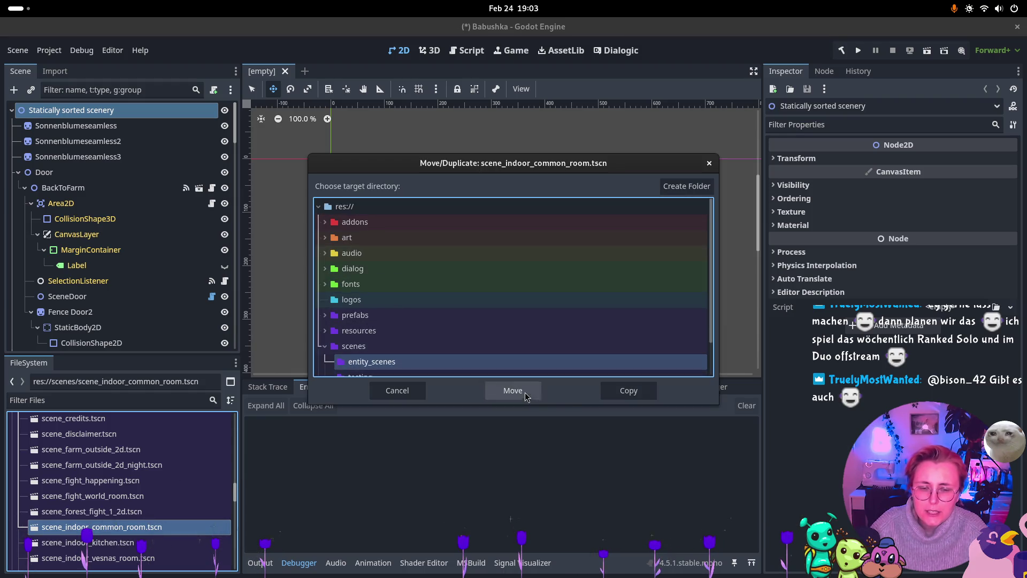
pyautogui.click(629, 391)
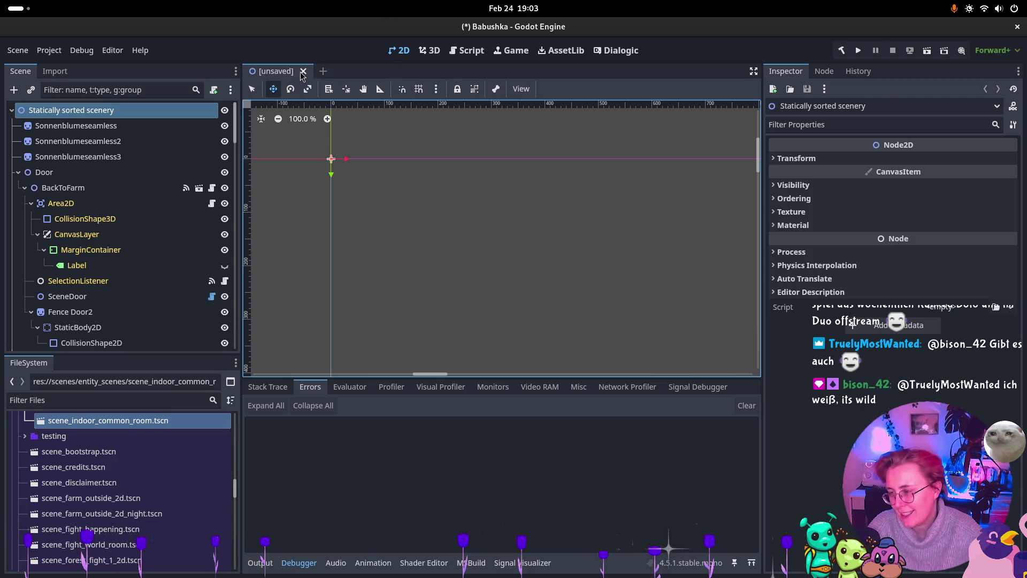
pyautogui.click(303, 71)
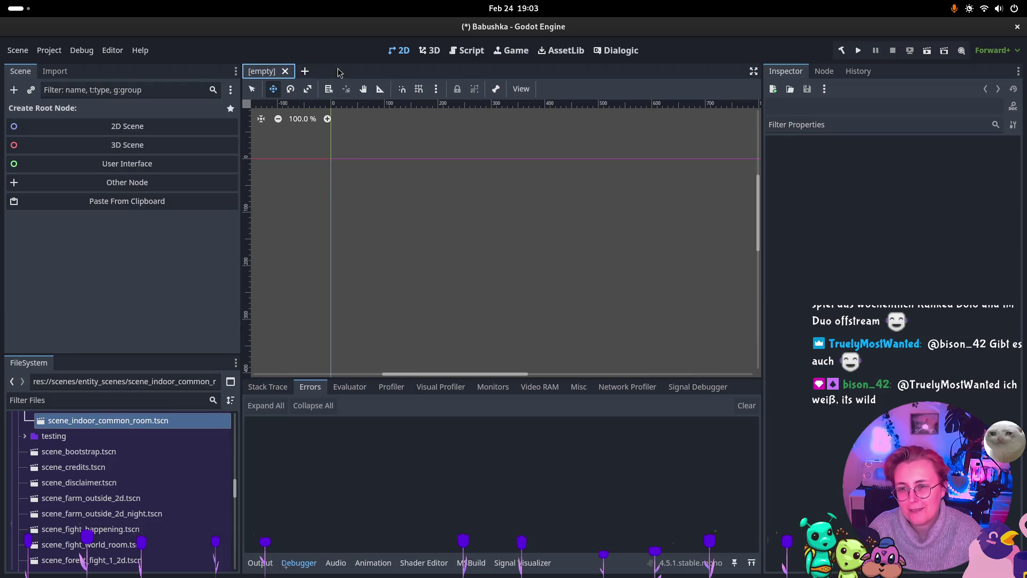
pyautogui.scroll(3, 137, 492)
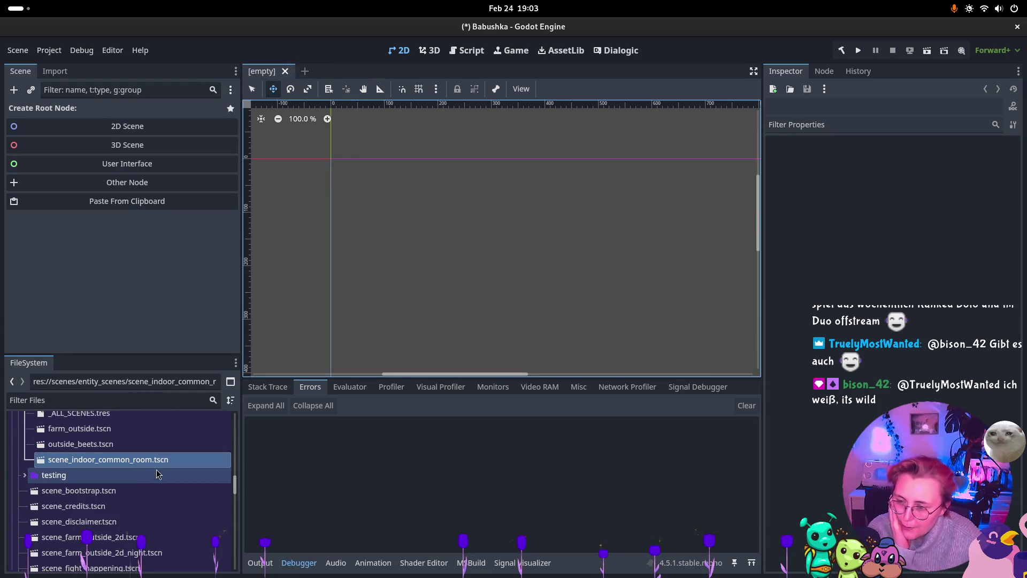
pyautogui.click(130, 489)
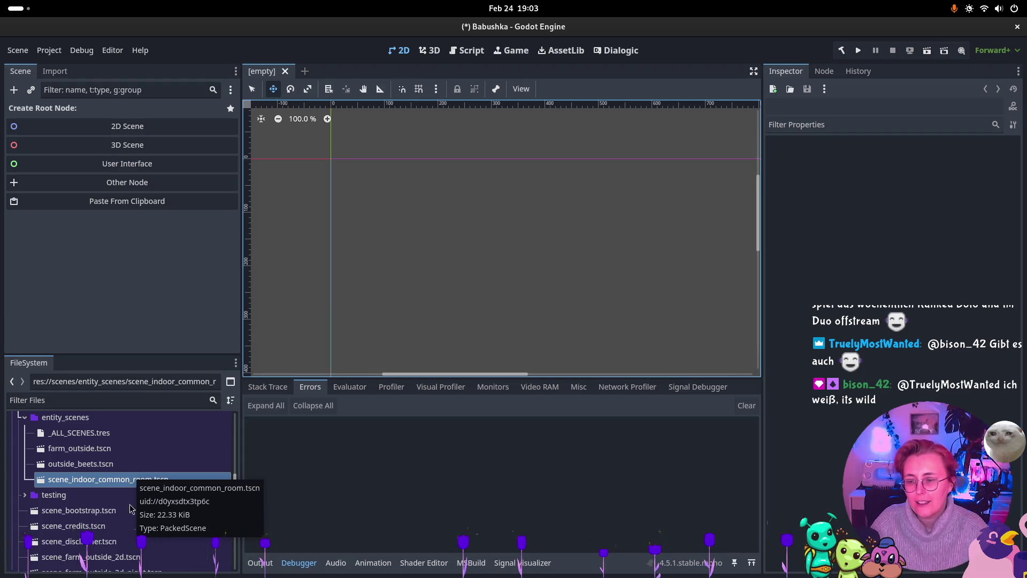
pyautogui.doubleClick(150, 480)
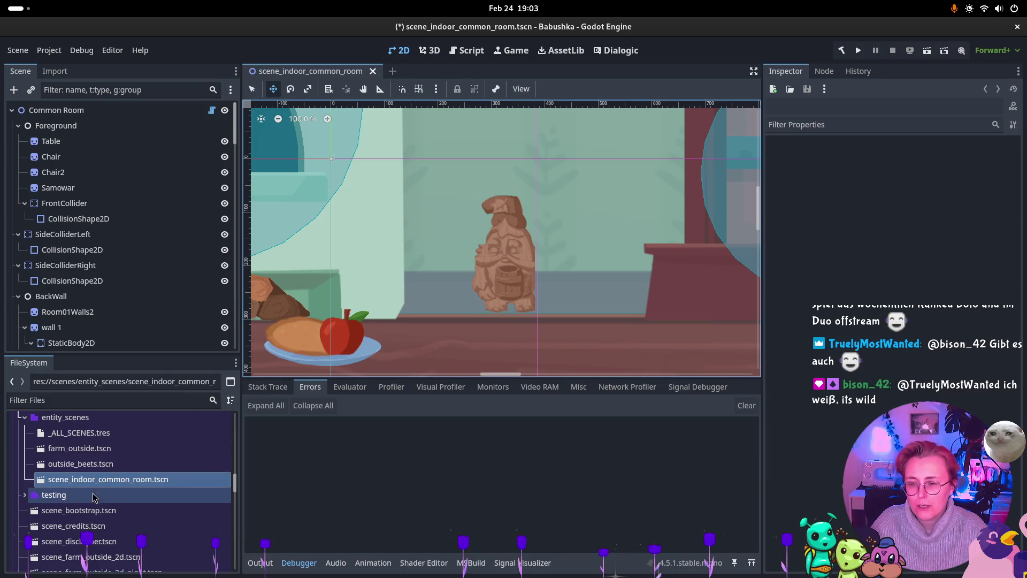
pyautogui.rightClick(139, 484)
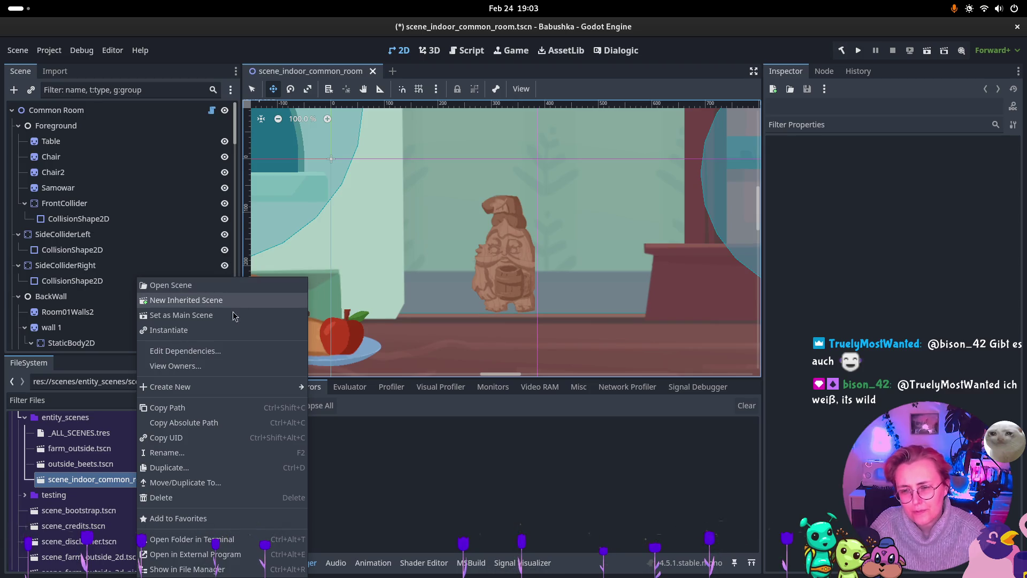
pyautogui.click(442, 478)
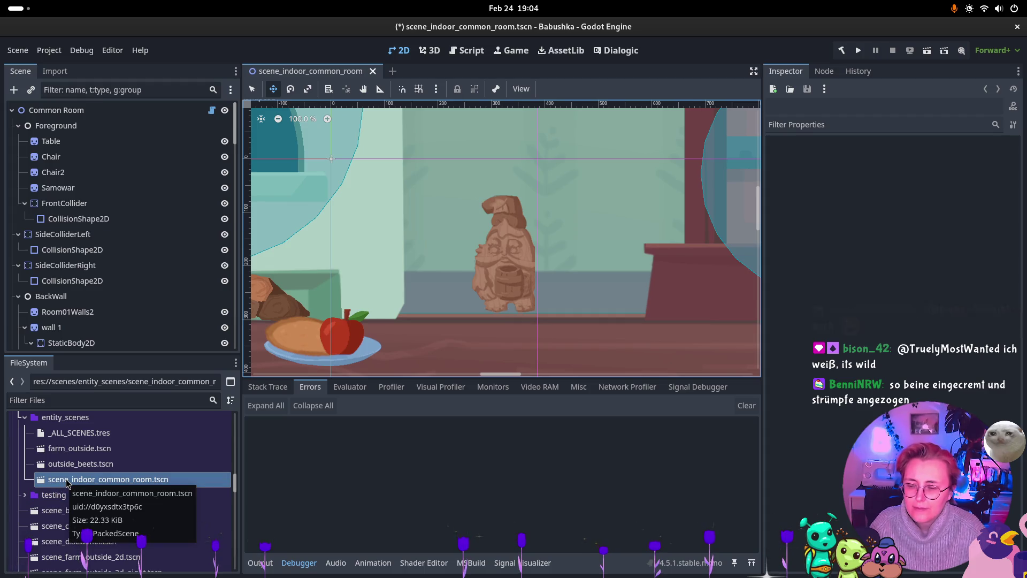
pyautogui.rightClick(86, 485)
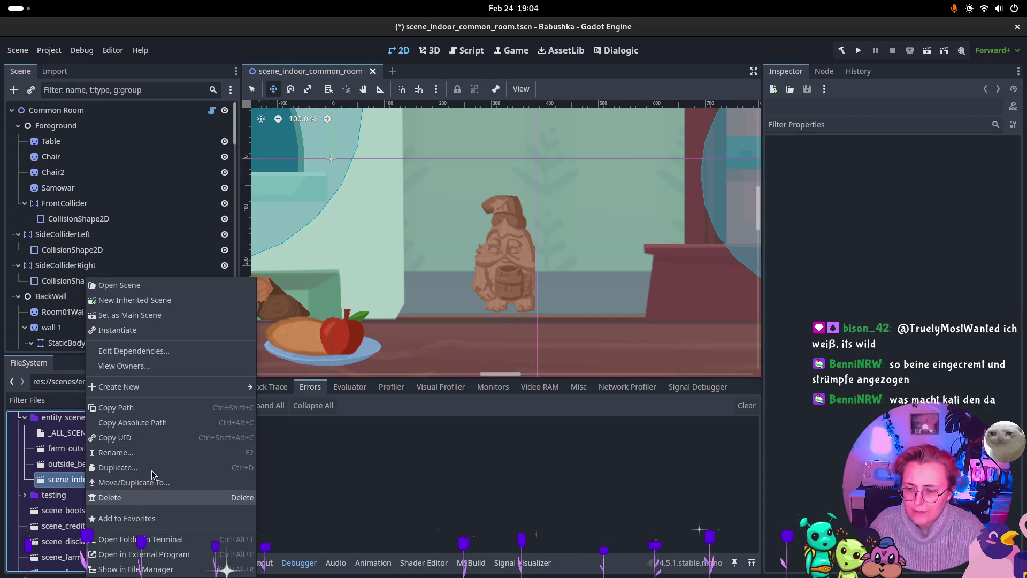
# Rename scene_indoor_common_room.tscn in entity_scenes to indoor_common_room.tscn.
pyautogui.click(154, 453)
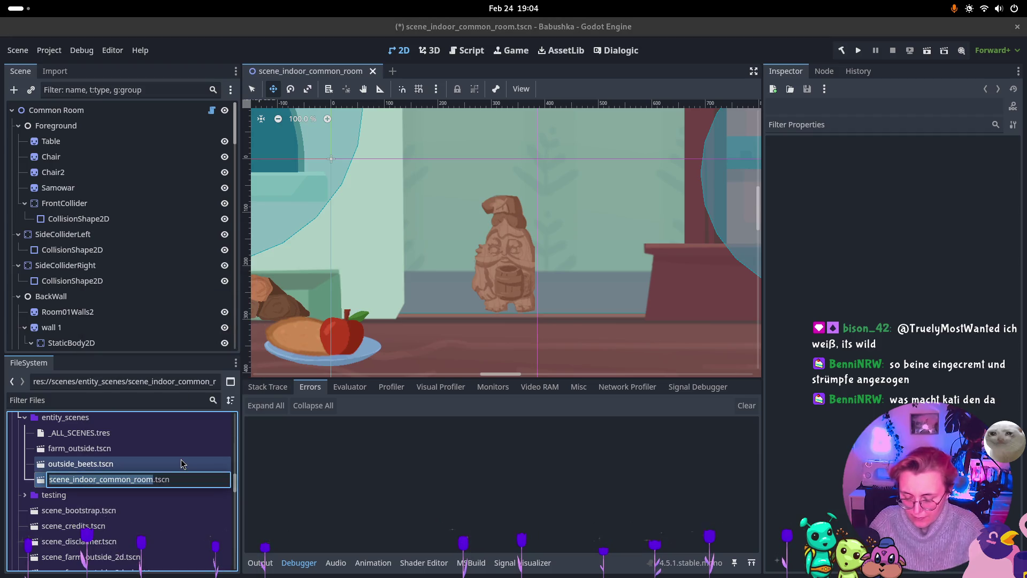
pyautogui.write('indoor_common_room')
pyautogui.press('Return')
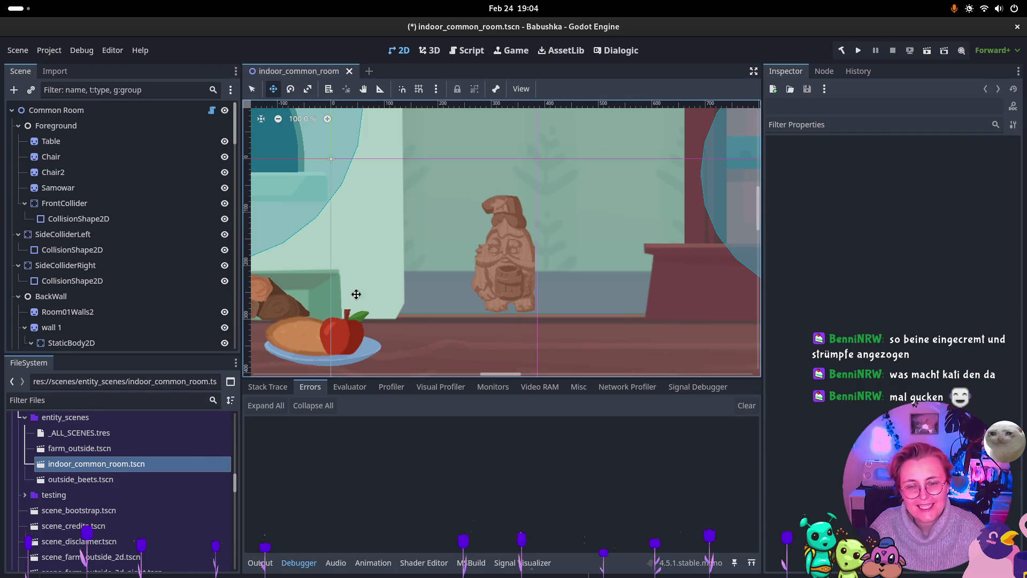
pyautogui.scroll(-8, 467, 266)
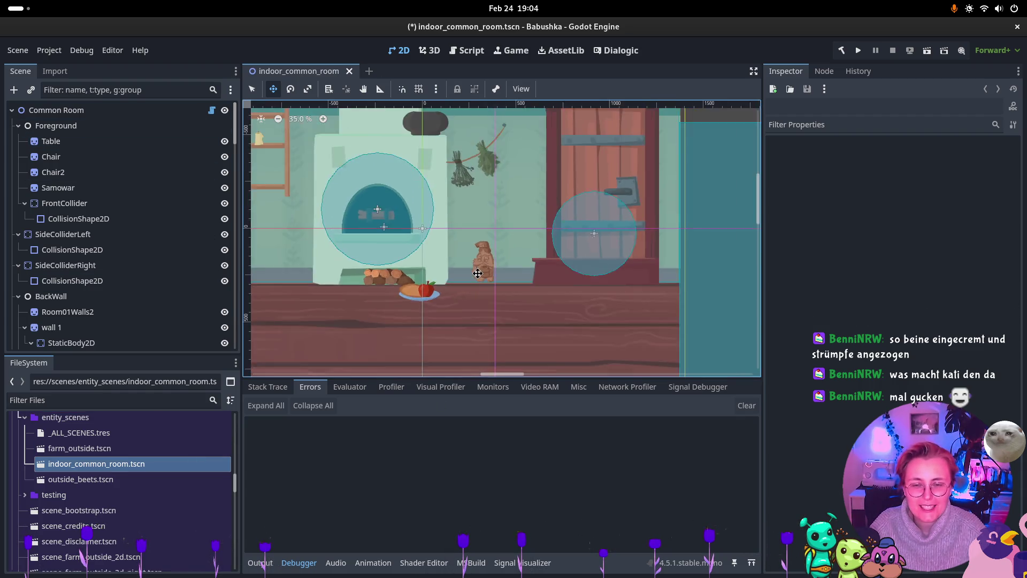
# Collapse the common room scene tree branches, including Foreground, Room assets, Bench, Doors and Shelf.
pyautogui.hscroll(-5, 639, 239)
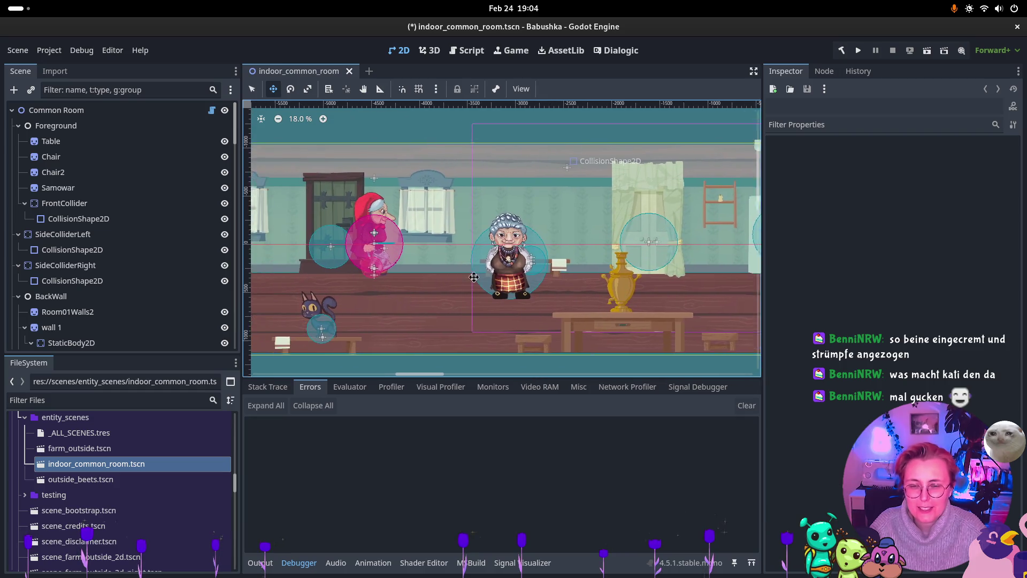
pyautogui.click(24, 127)
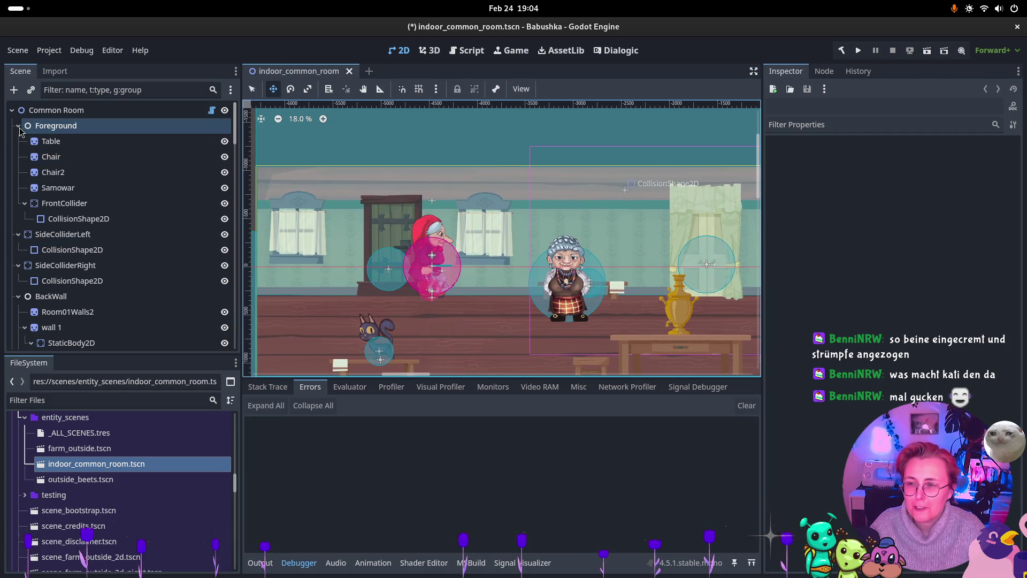
pyautogui.click(19, 126)
pyautogui.click(20, 141)
pyautogui.click(18, 140)
pyautogui.click(19, 156)
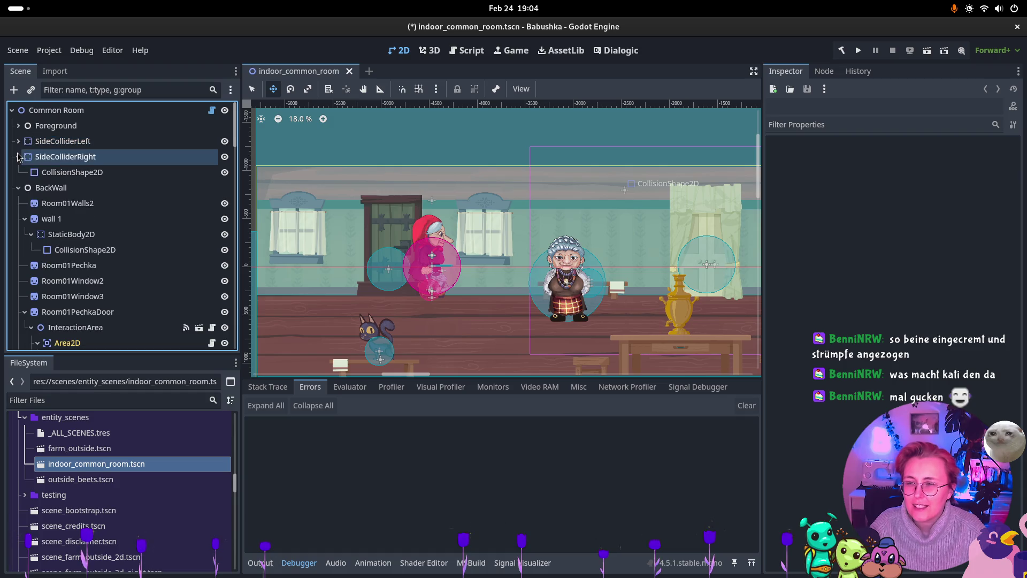
pyautogui.click(18, 156)
pyautogui.click(17, 171)
pyautogui.scroll(-5, 22, 171)
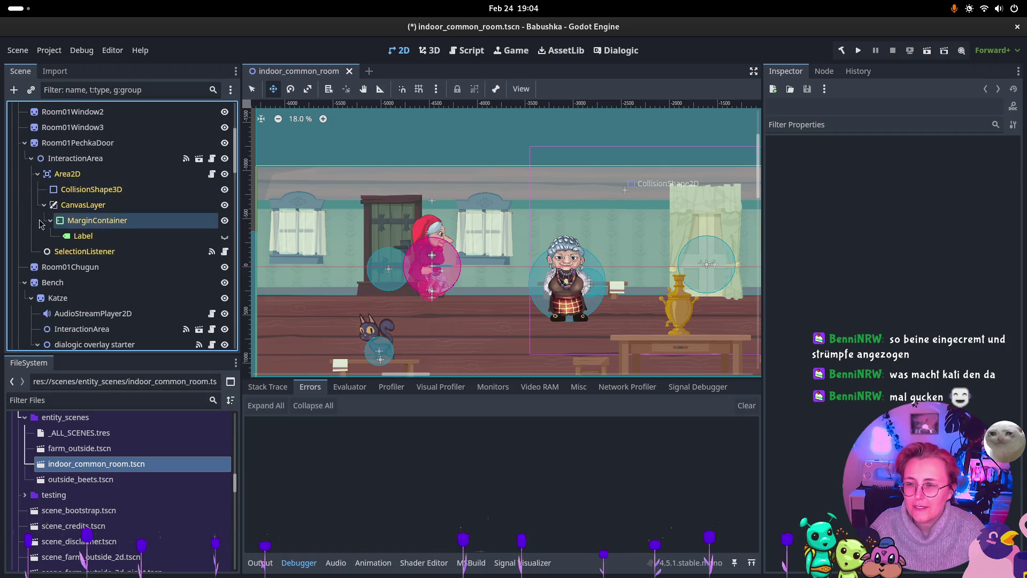
pyautogui.click(33, 143)
pyautogui.click(25, 142)
pyautogui.click(26, 158)
pyautogui.click(24, 174)
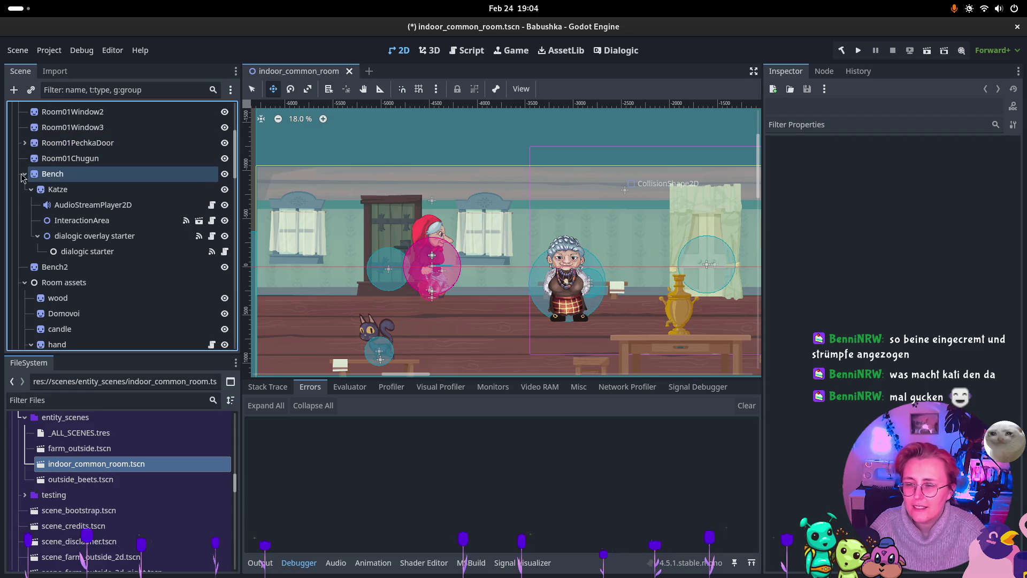
pyautogui.scroll(-5, 24, 171)
pyautogui.click(24, 142)
pyautogui.scroll(1, 23, 170)
pyautogui.click(24, 159)
pyautogui.click(24, 128)
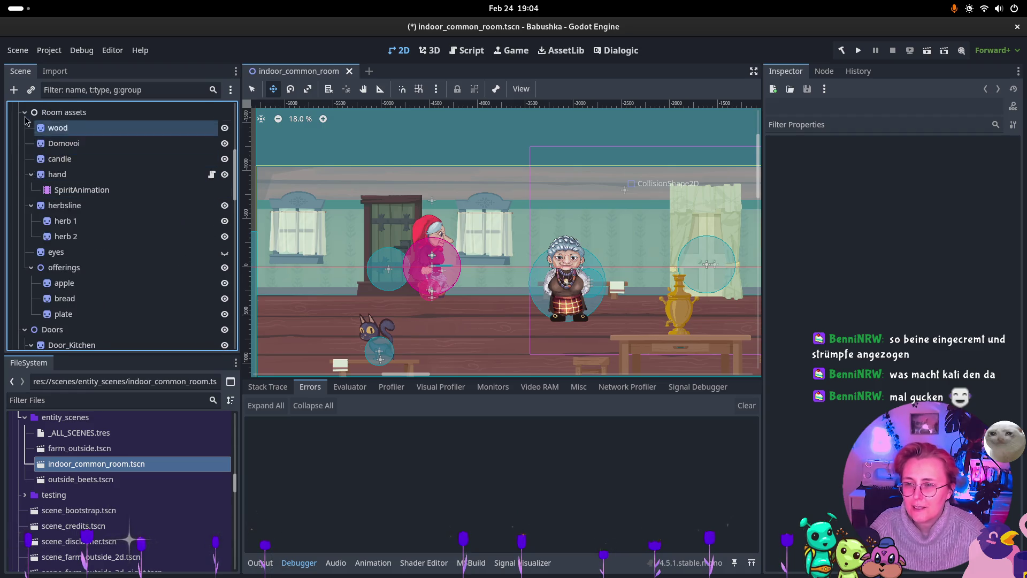
pyautogui.click(25, 112)
pyautogui.click(26, 128)
pyautogui.click(25, 129)
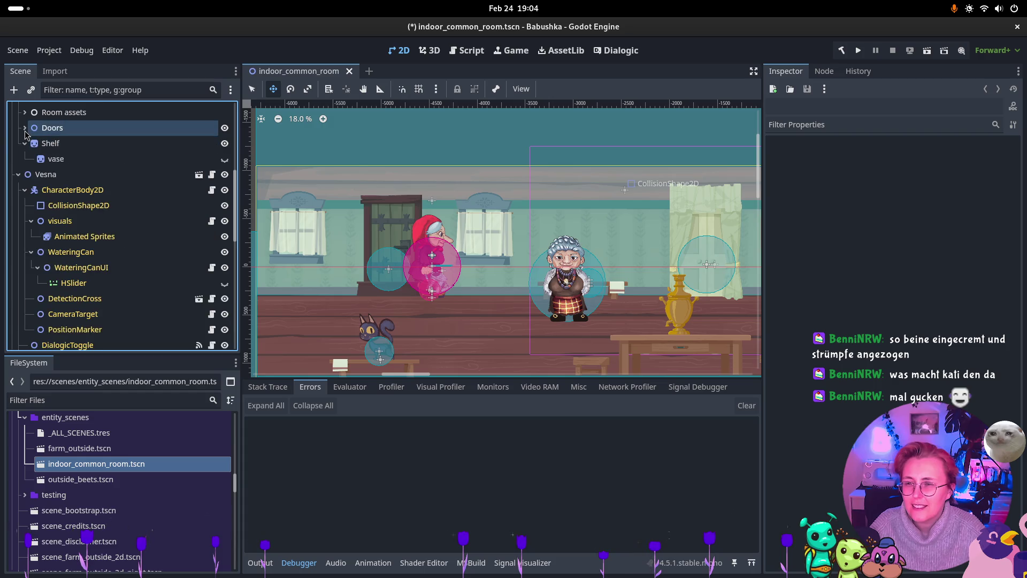
pyautogui.click(25, 143)
# Delete the Vesna node, keep Yeli collapsed below Shelf, and save indoor_common_room.tscn.
pyautogui.click(45, 159)
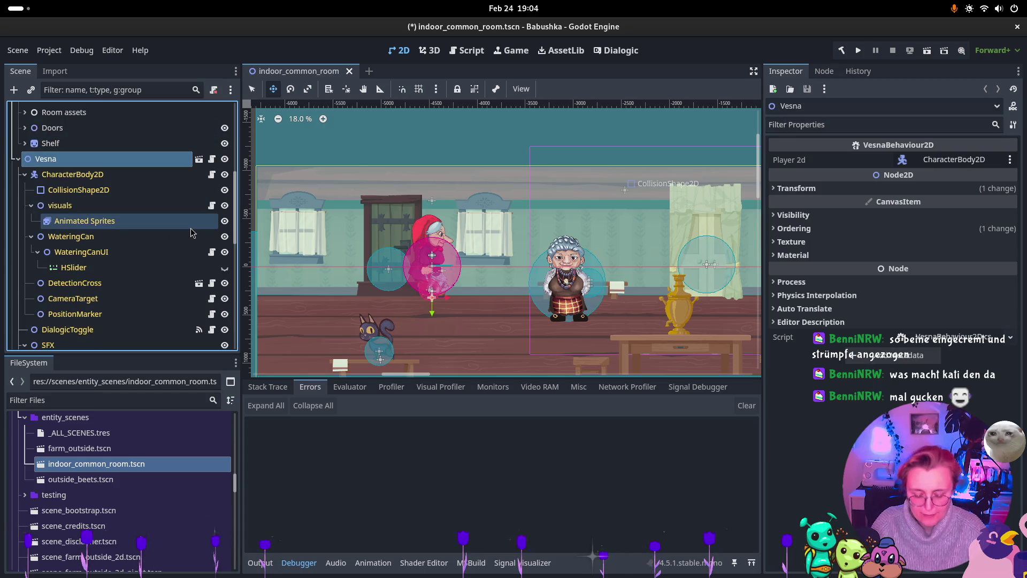
pyautogui.press('Delete')
pyautogui.click(545, 298)
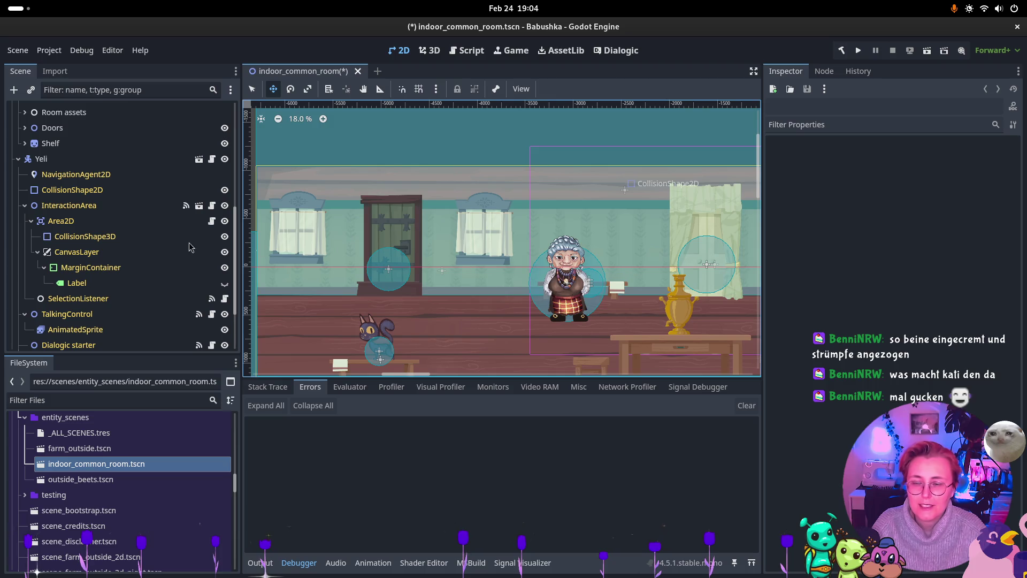
pyautogui.click(18, 161)
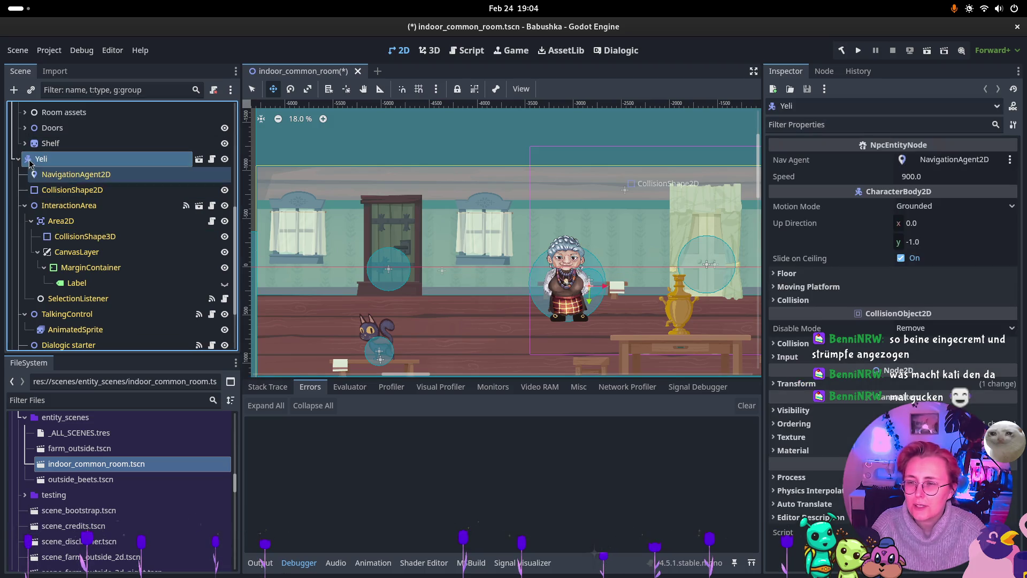
pyautogui.click(18, 160)
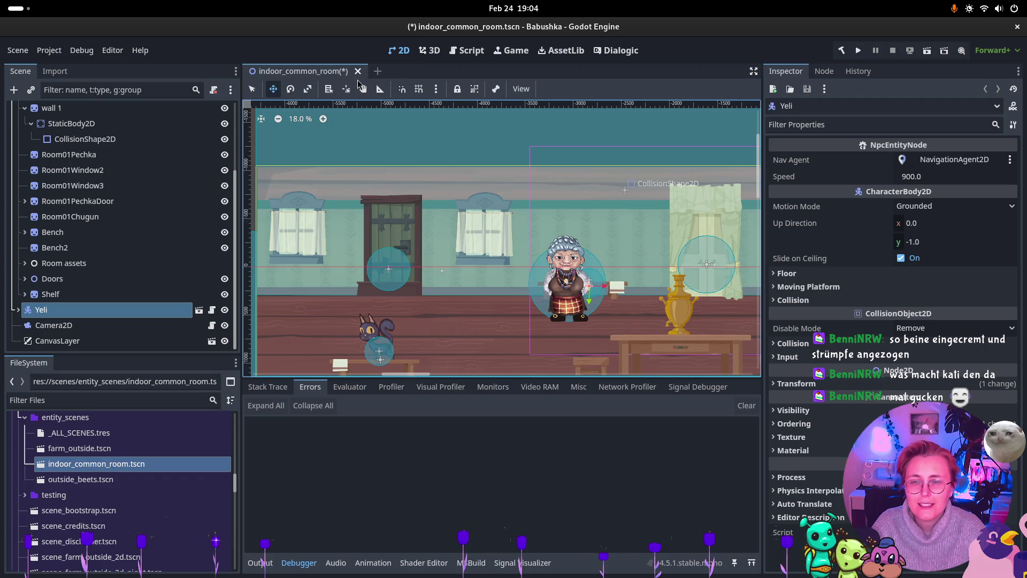
pyautogui.hotkey('ctrl', 's')
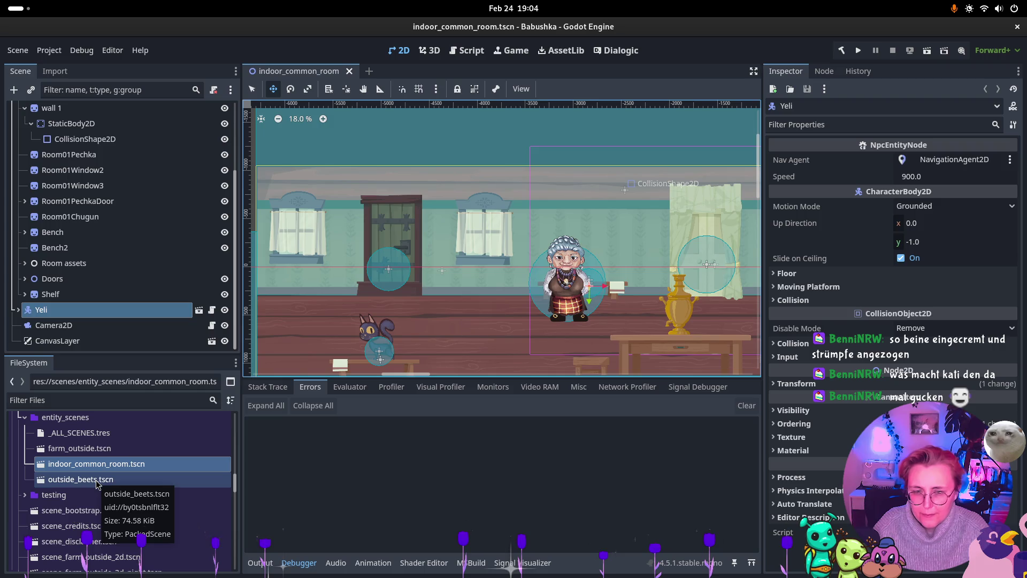
# Open farm_outside.tscn, inspect its YeliPlacer node, then switch back to the indoor_common_room tab.
pyautogui.doubleClick(98, 450)
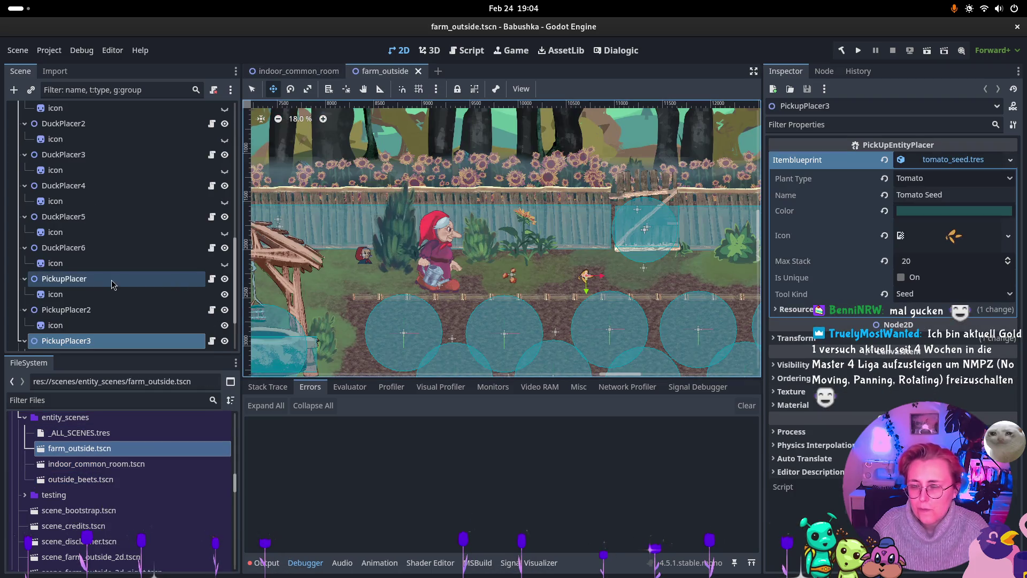
pyautogui.scroll(5, 80, 257)
pyautogui.click(19, 199)
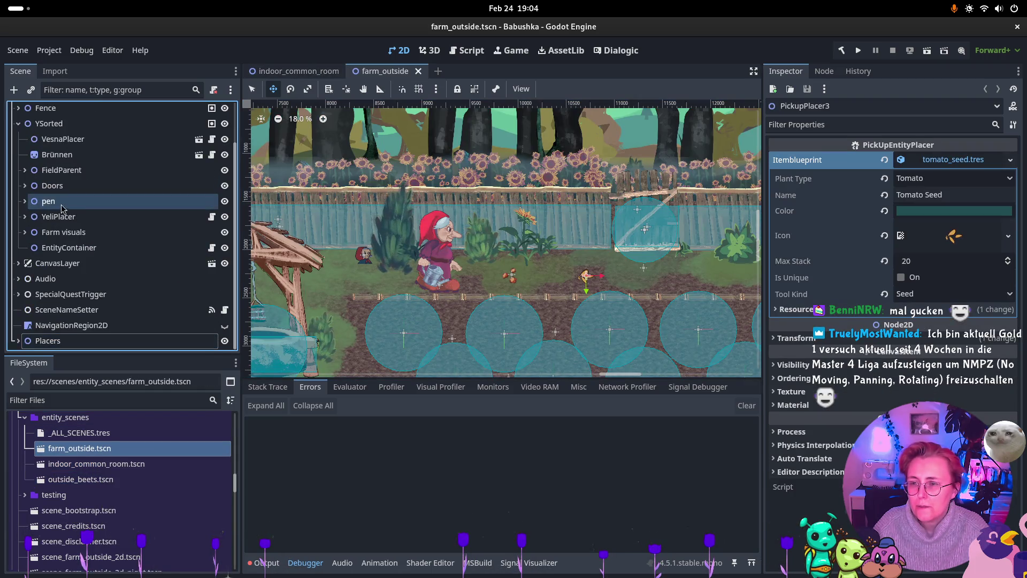
pyautogui.scroll(3, 71, 220)
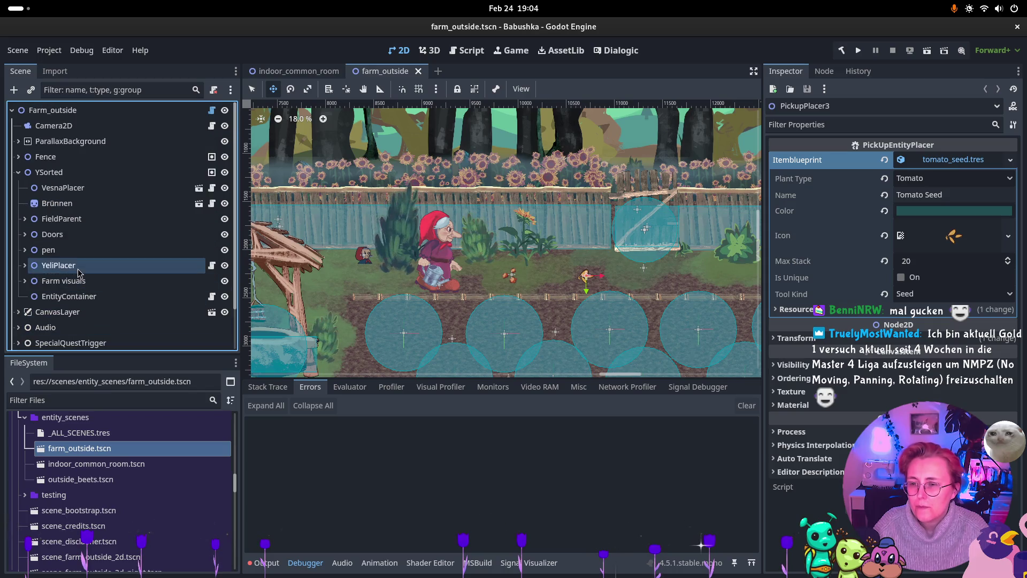
pyautogui.click(80, 267)
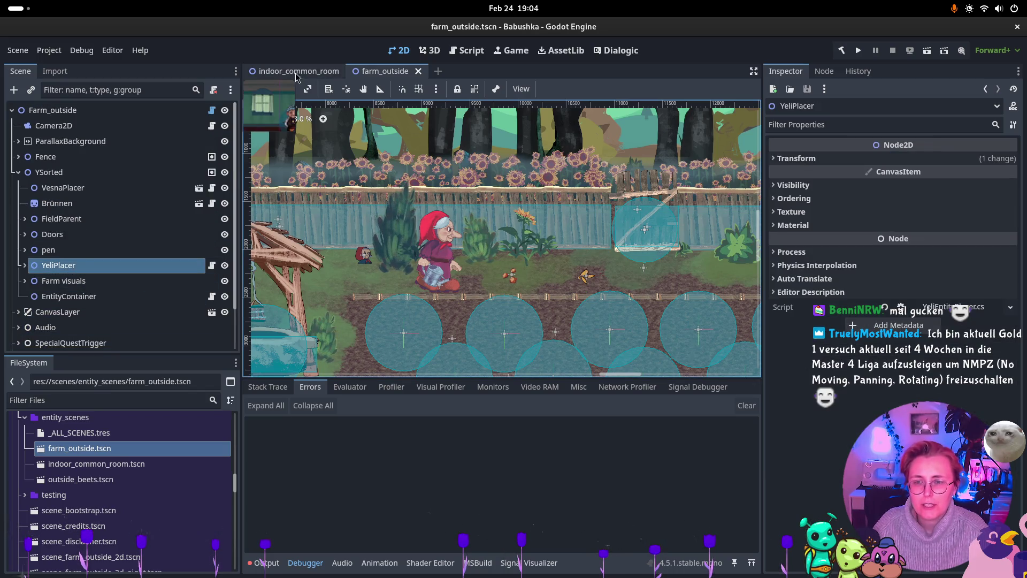
pyautogui.click(296, 72)
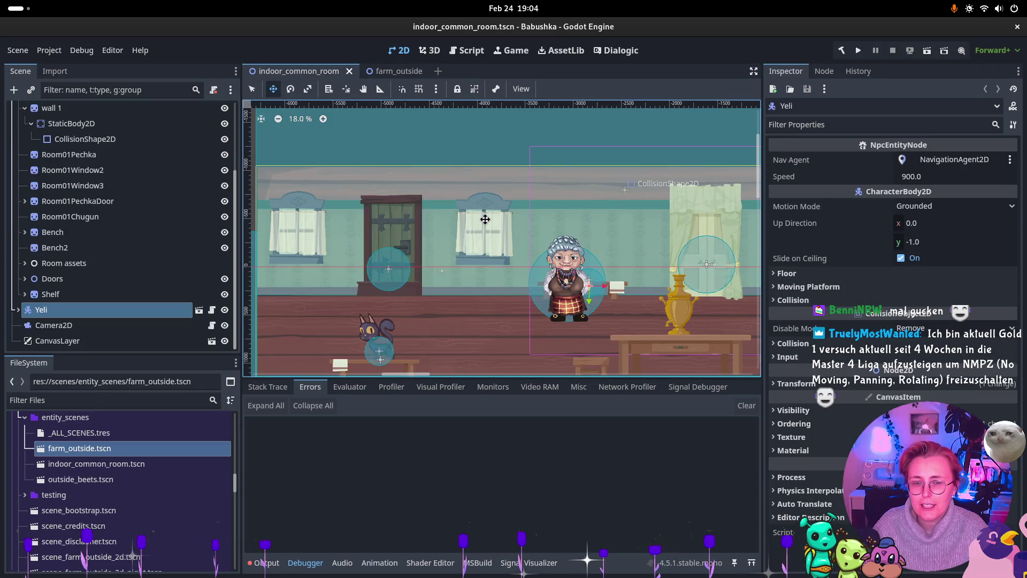
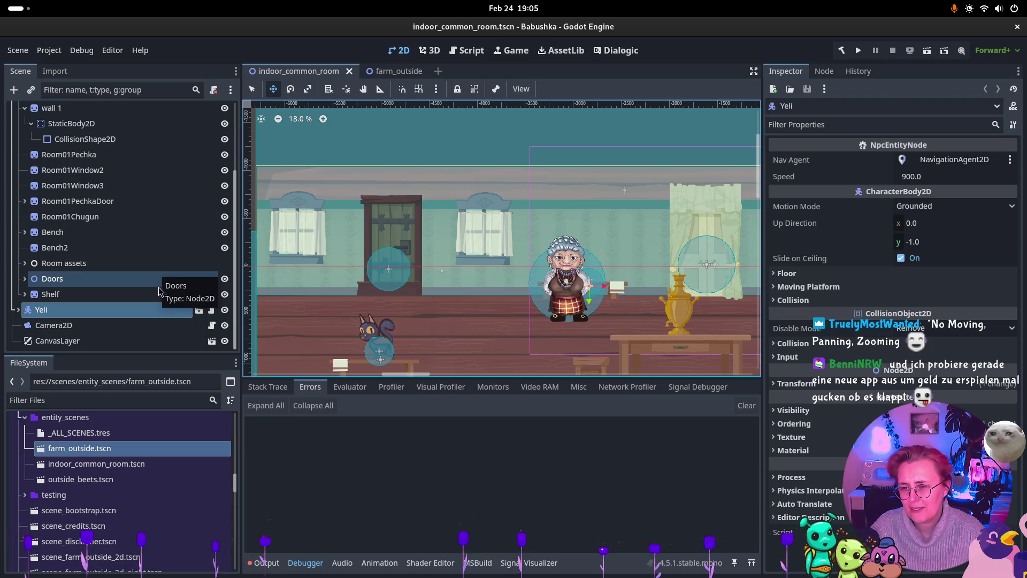
# Delete the Yeli NPC node from the indoor common room scene.
pyautogui.click(68, 327)
pyautogui.click(69, 316)
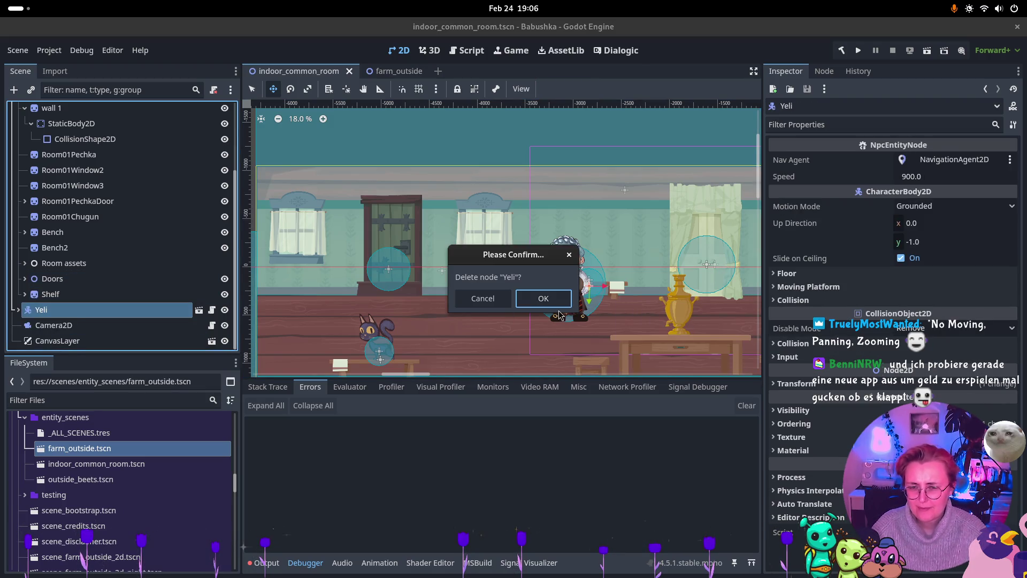
pyautogui.click(561, 306)
# Move the left CollisionShape2D up against the left edge and save the scene.
pyautogui.scroll(-2, 586, 252)
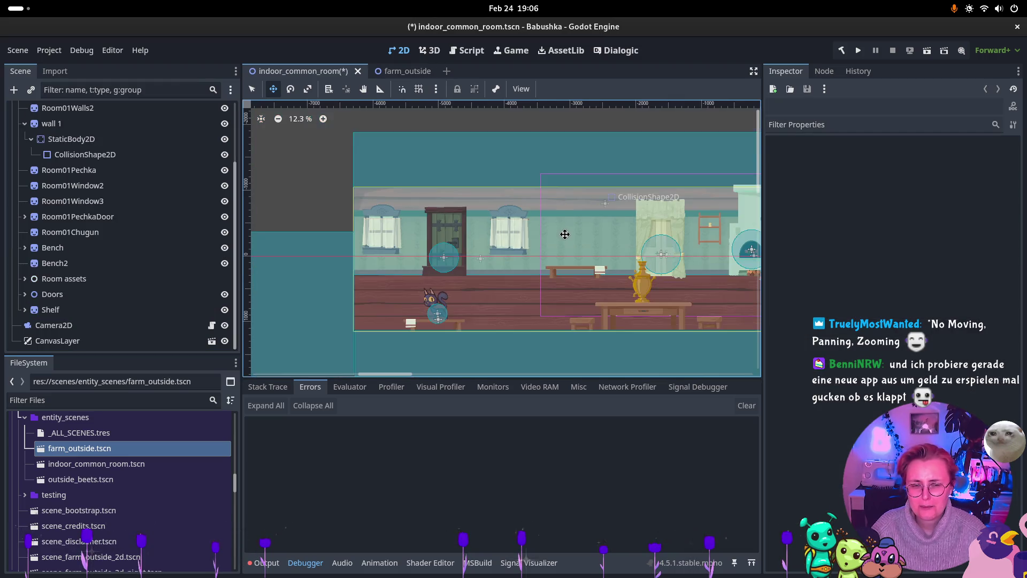
pyautogui.rightClick(581, 230)
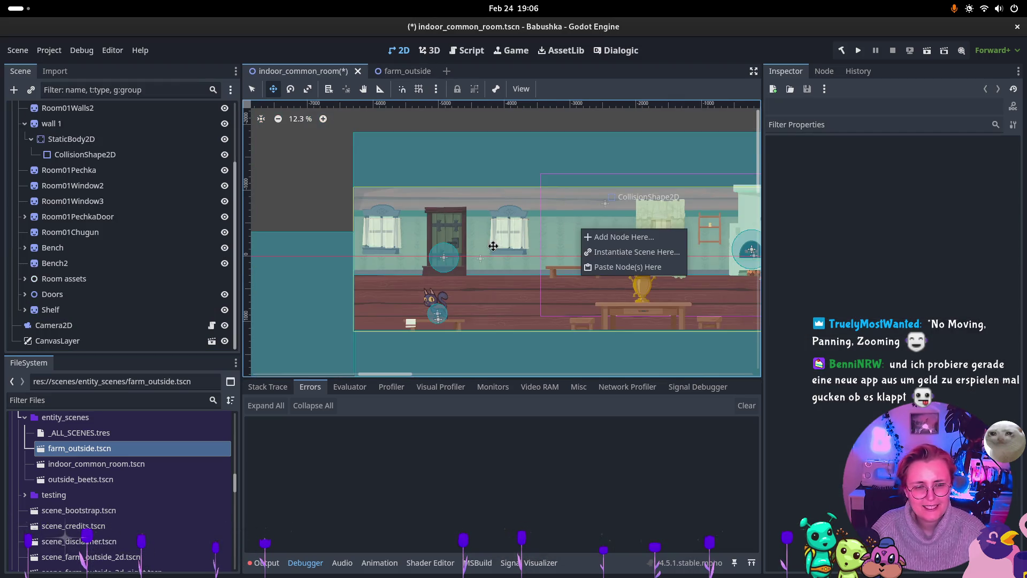
pyautogui.click(546, 234)
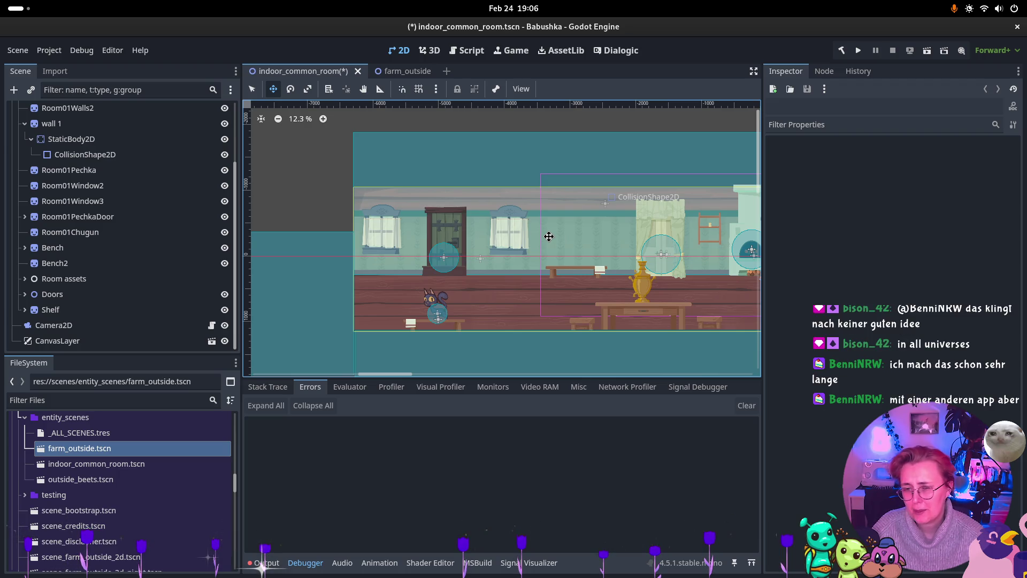
pyautogui.click(339, 291)
pyautogui.moveTo(328, 303)
pyautogui.mouseDown()
pyautogui.moveTo(339, 259)
pyautogui.moveTo(317, 273)
pyautogui.moveTo(331, 268)
pyautogui.mouseUp()
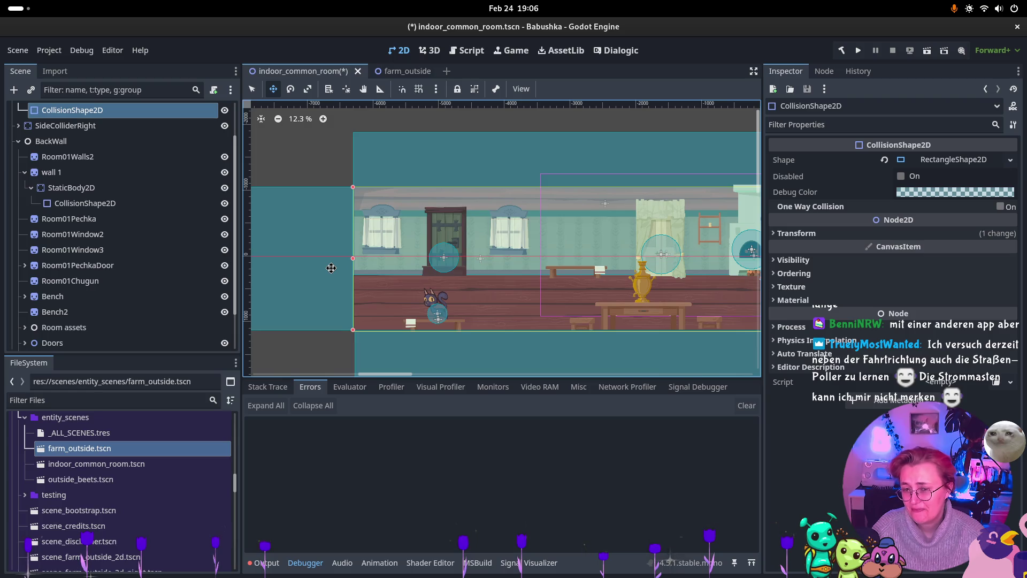
pyautogui.hscroll(5, 401, 280)
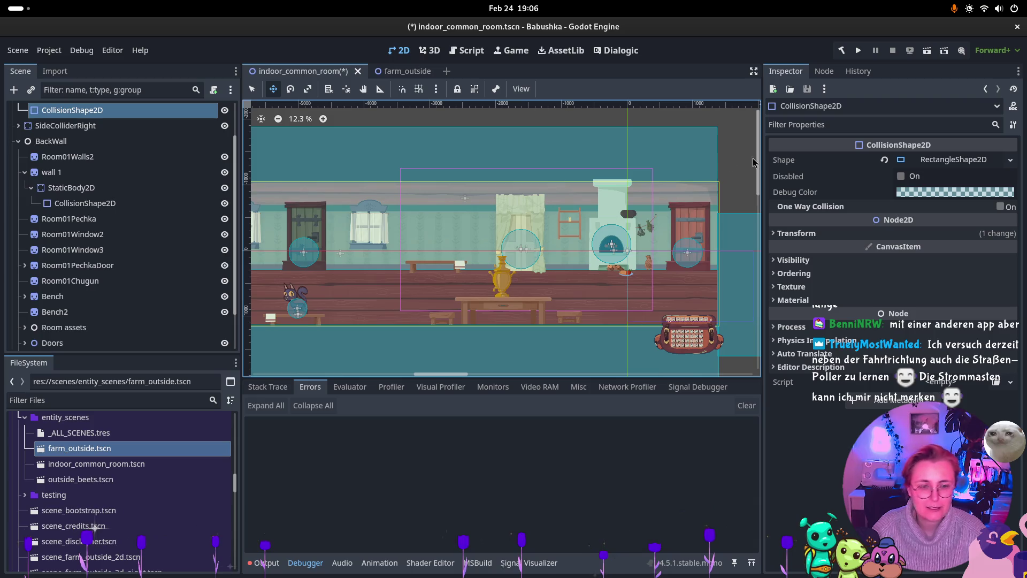
pyautogui.hotkey('ctrl', 's')
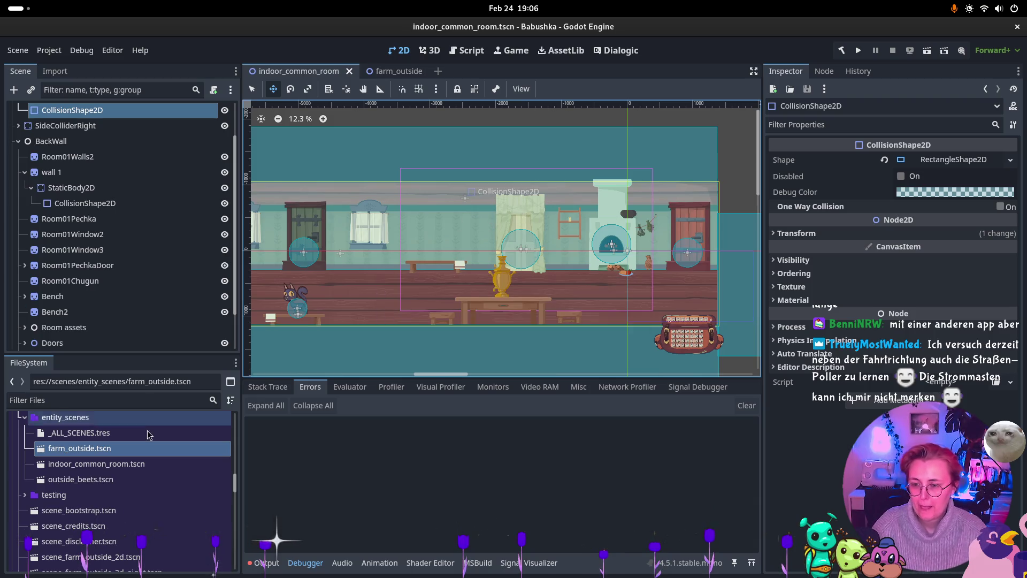
# Drop indoor_common_room.tscn into Scenes element 2 of _ALL_SCENES.tres and save the resource.
pyautogui.doubleClick(138, 434)
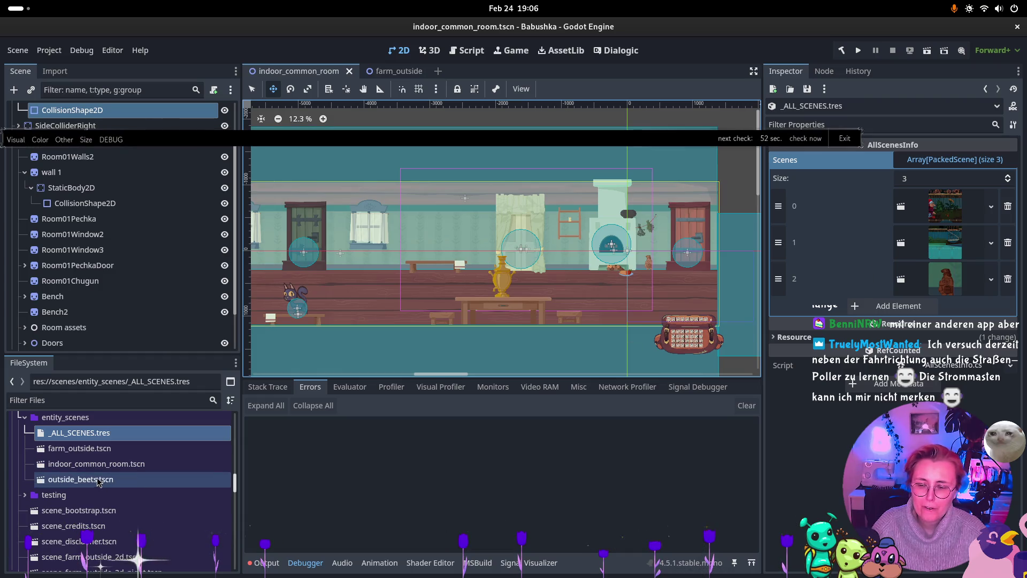
pyautogui.moveTo(99, 464)
pyautogui.mouseDown()
pyautogui.moveTo(872, 335)
pyautogui.moveTo(954, 279)
pyautogui.moveTo(946, 282)
pyautogui.mouseUp()
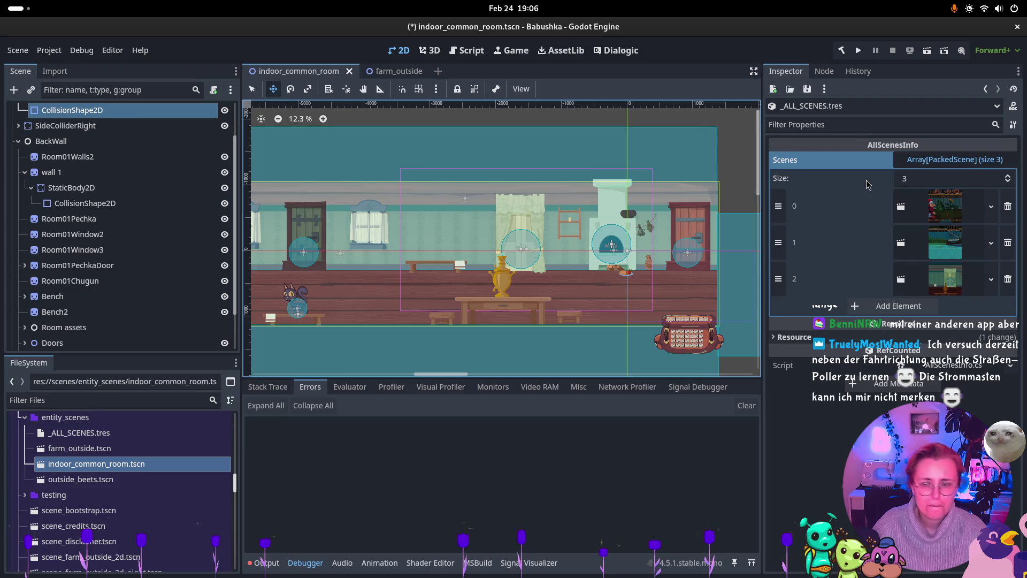
pyautogui.hotkey('ctrl', 's')
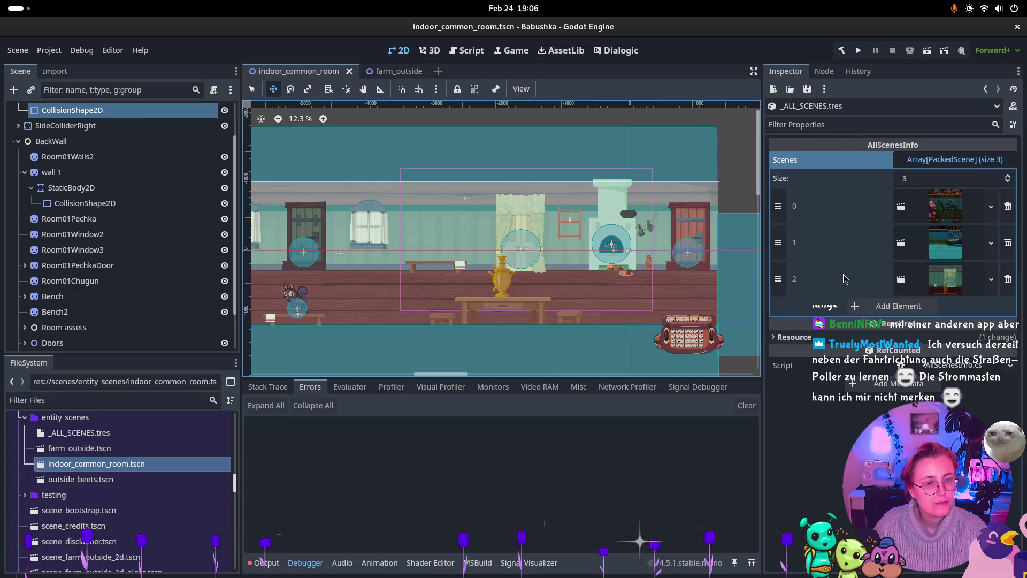
pyautogui.click(404, 79)
# Pan to the farmhouse and inspect the YeliPlacer and EntityContainer nodes in YSorted.
pyautogui.hscroll(-5, 633, 246)
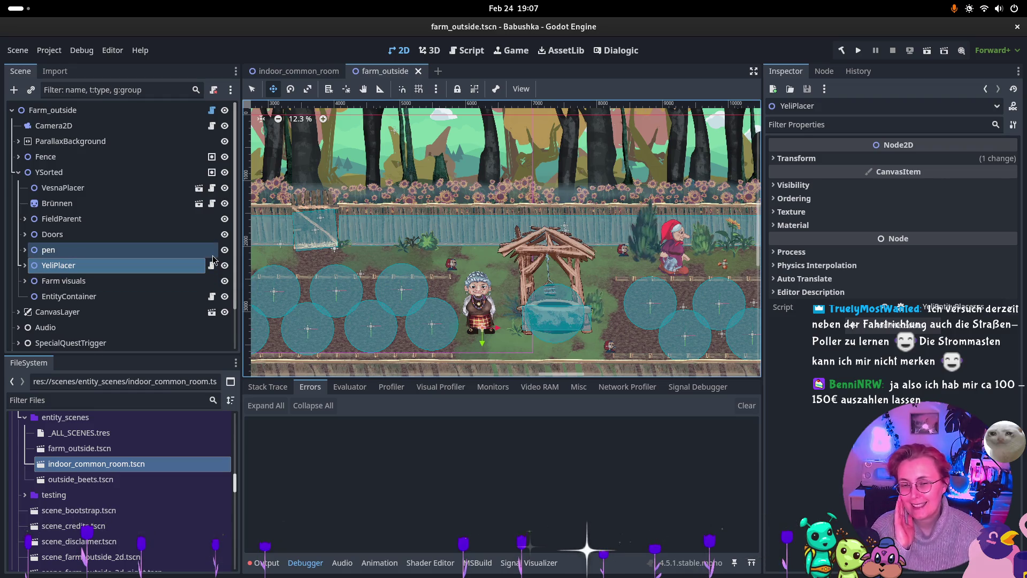
pyautogui.hscroll(-10, 360, 269)
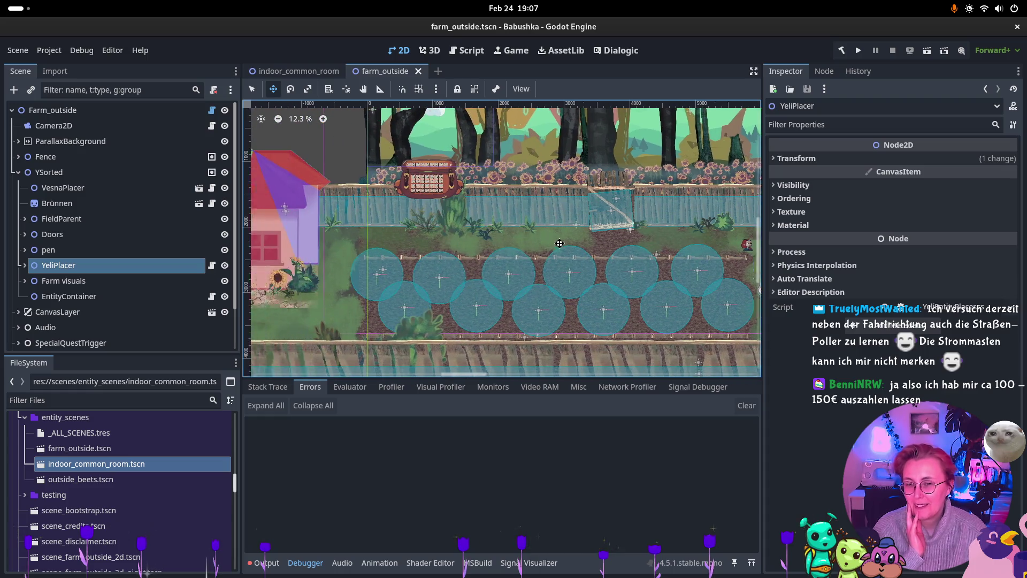
pyautogui.moveTo(303, 262); pyautogui.dragTo(328, 269)
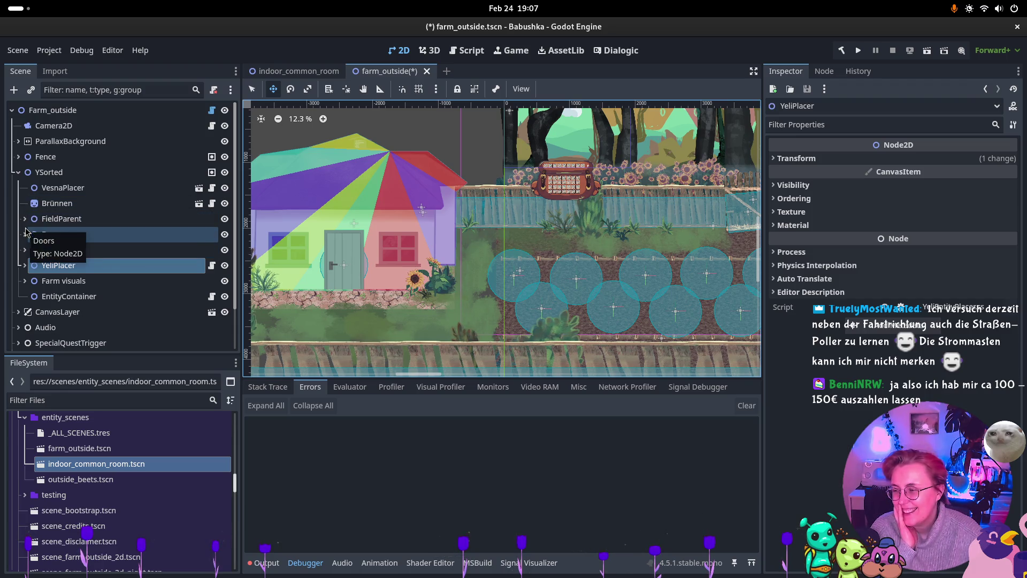
pyautogui.keyDown('ctrl'); pyautogui.click(13, 296); pyautogui.keyUp('ctrl')
pyautogui.keyDown('ctrl'); pyautogui.click(13, 296); pyautogui.keyUp('ctrl')
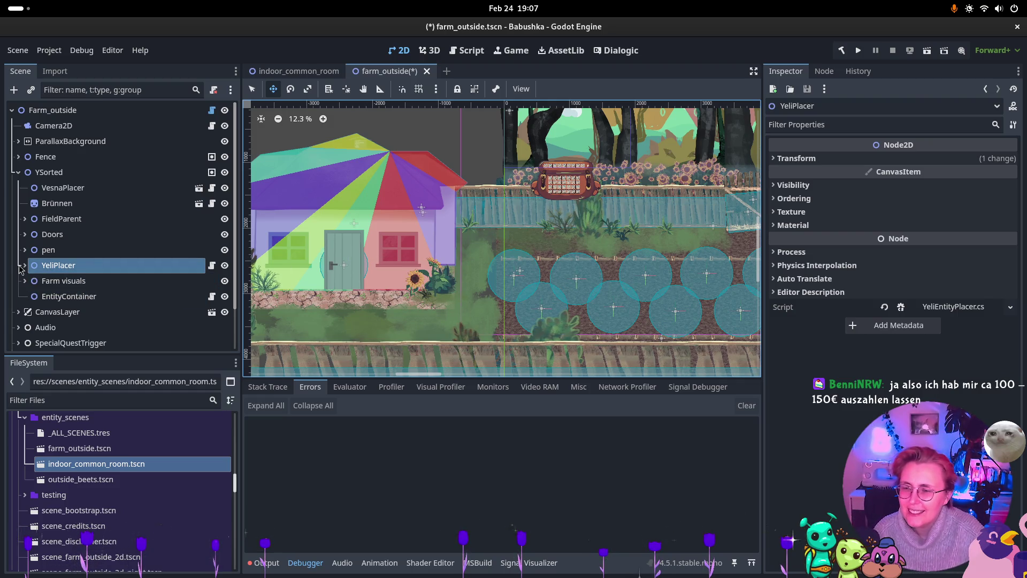
# Browse the Farm visuals group down to the HouseDoor node, undoing an accidental door move.
pyautogui.click(25, 281)
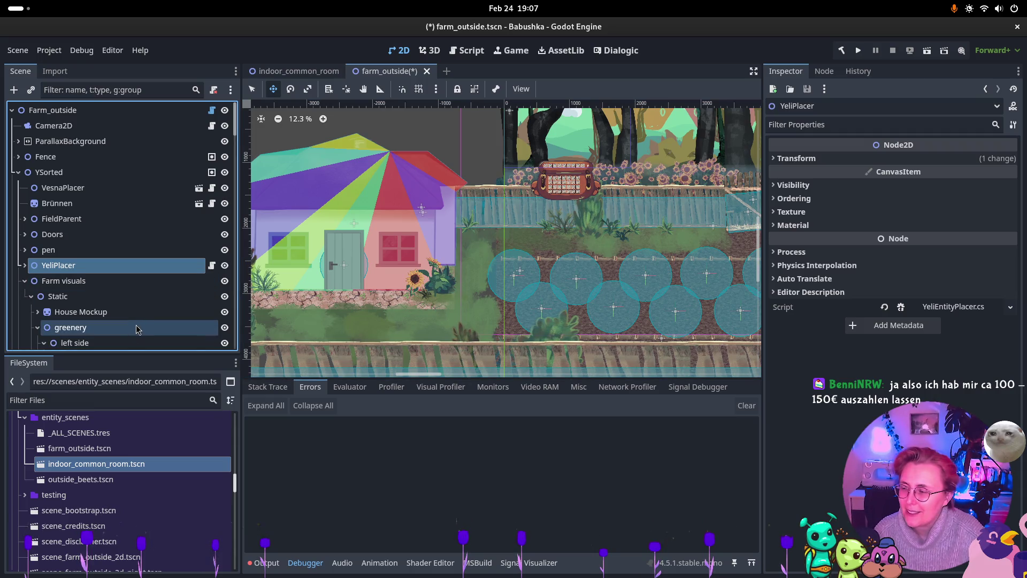
pyautogui.click(122, 311)
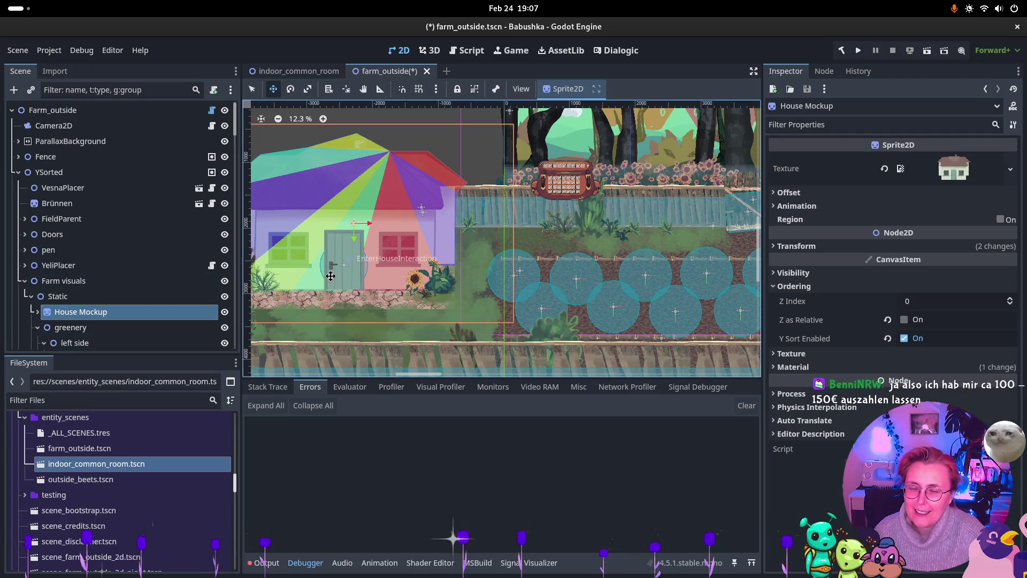
pyautogui.scroll(-2, 107, 268)
pyautogui.click(38, 267)
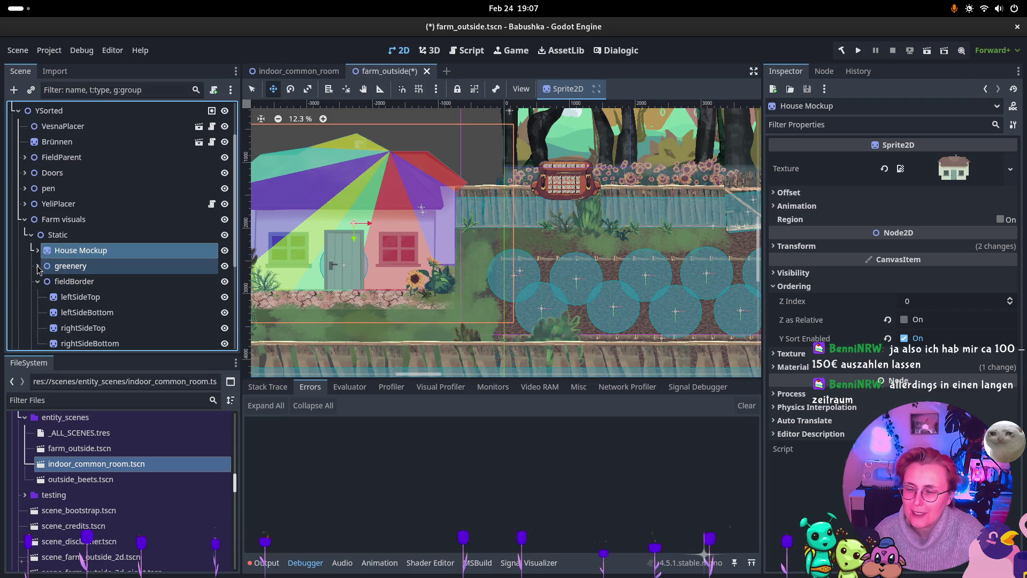
pyautogui.click(38, 281)
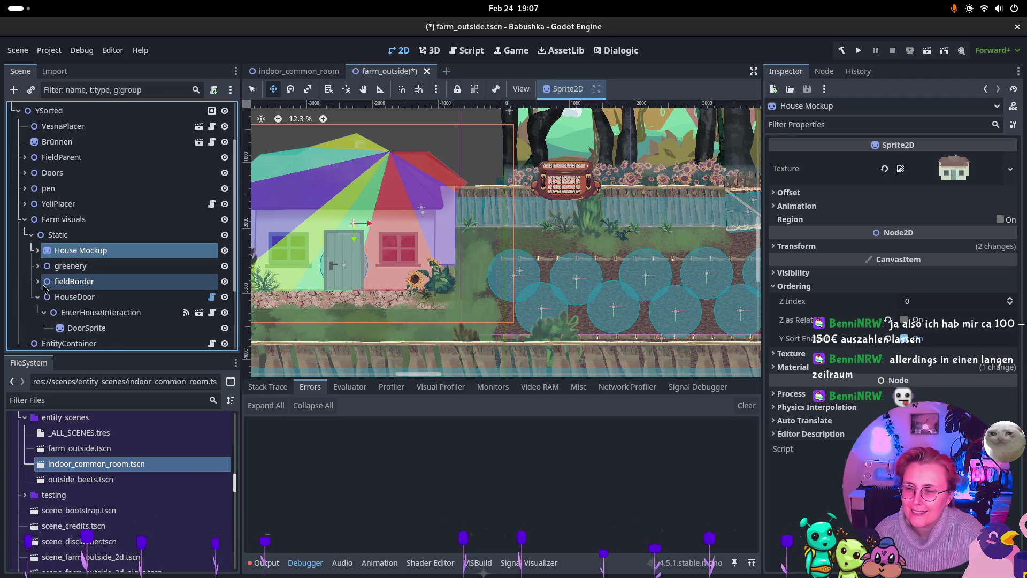
pyautogui.click(78, 297)
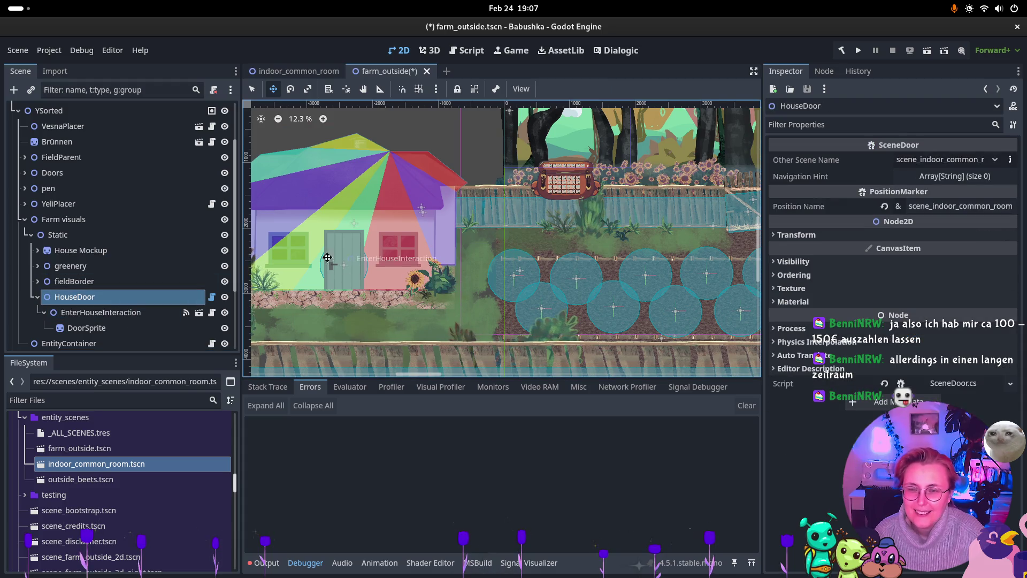
pyautogui.moveTo(340, 277); pyautogui.dragTo(346, 277)
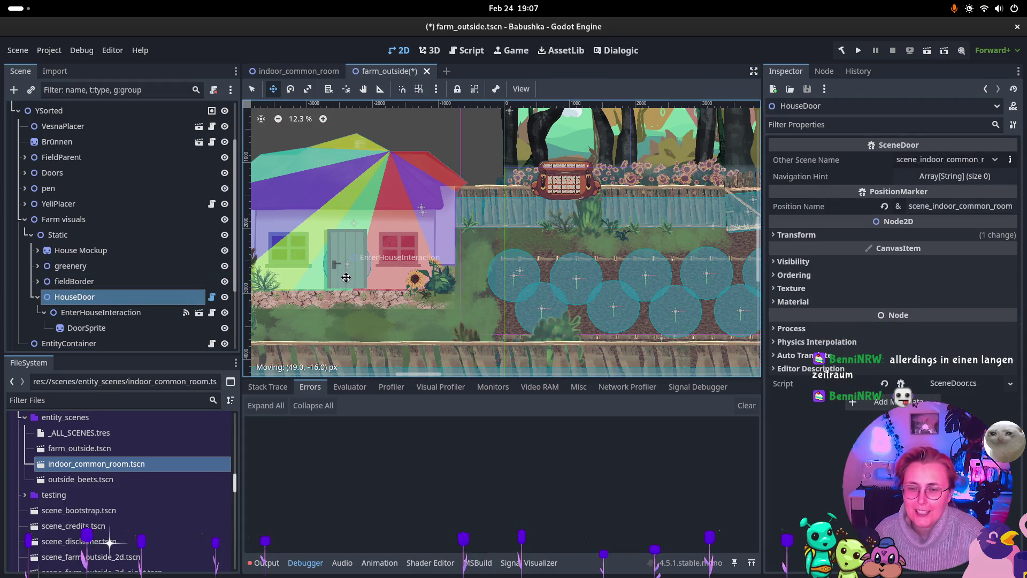
pyautogui.hotkey('ctrl', 'z')
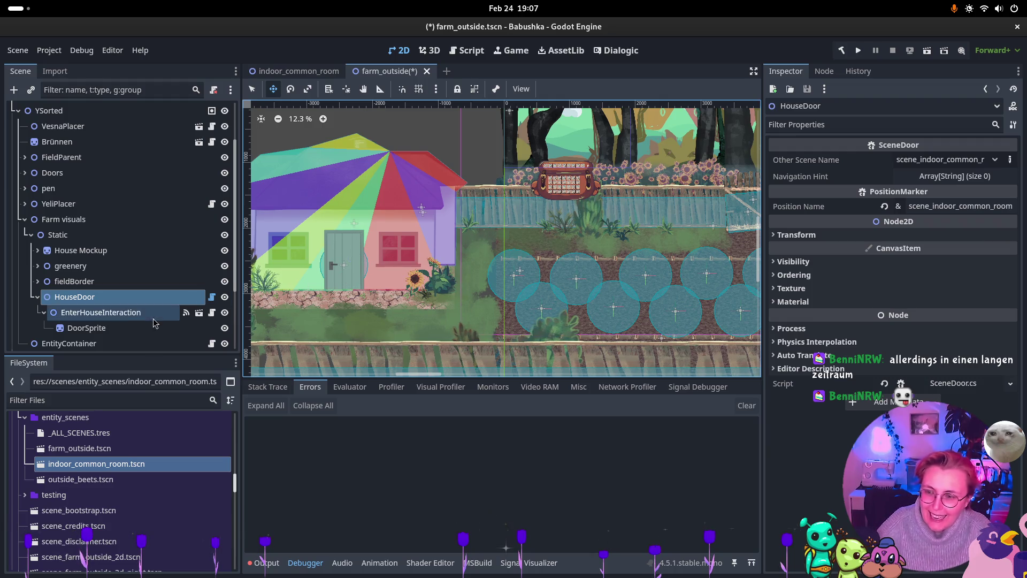
# Make EnterHouseInteraction's children editable and lower its collision circle over the door.
pyautogui.click(124, 315)
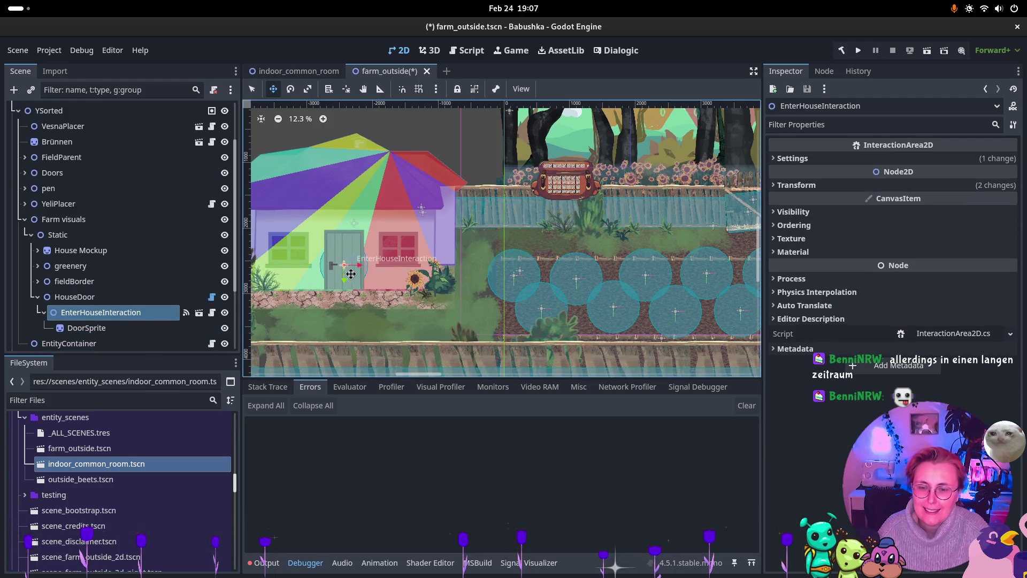
pyautogui.press('Down')
pyautogui.press('Down')
pyautogui.press('Down')
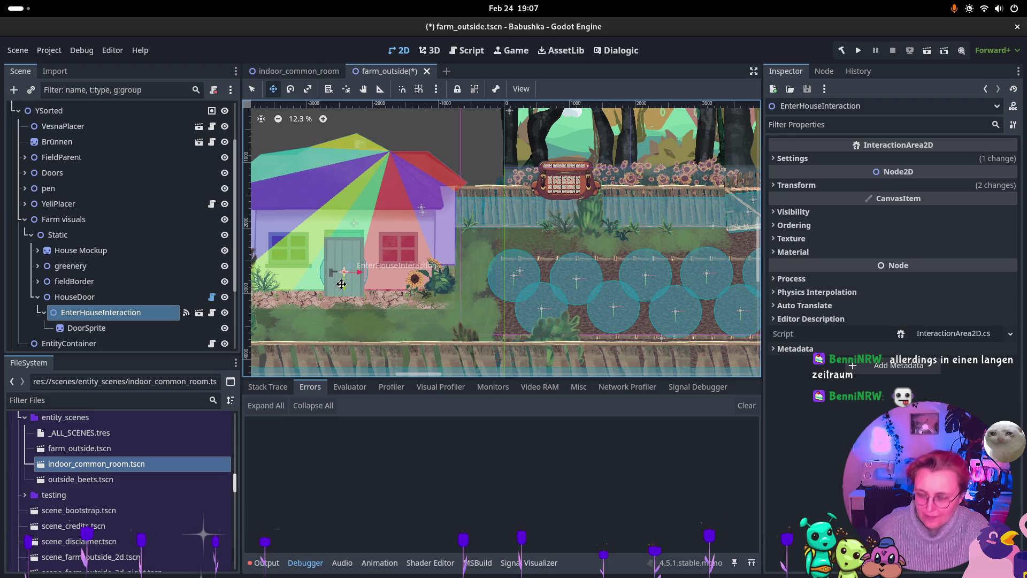
pyautogui.press('Up')
pyautogui.press('Up')
pyautogui.press('Up')
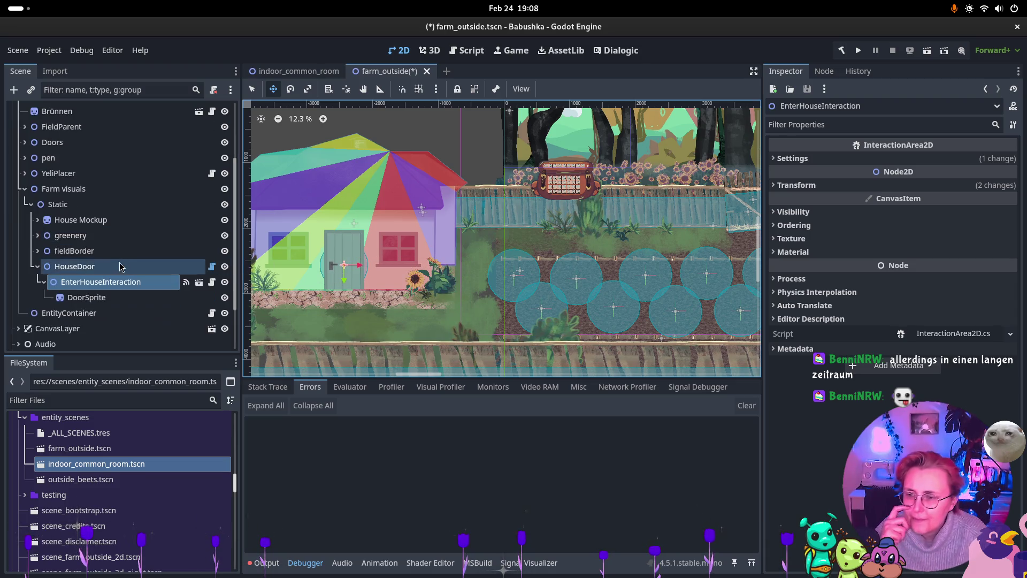
pyautogui.rightClick(68, 289)
pyautogui.click(182, 466)
pyautogui.doubleClick(80, 236)
pyautogui.moveTo(368, 283); pyautogui.dragTo(367, 295)
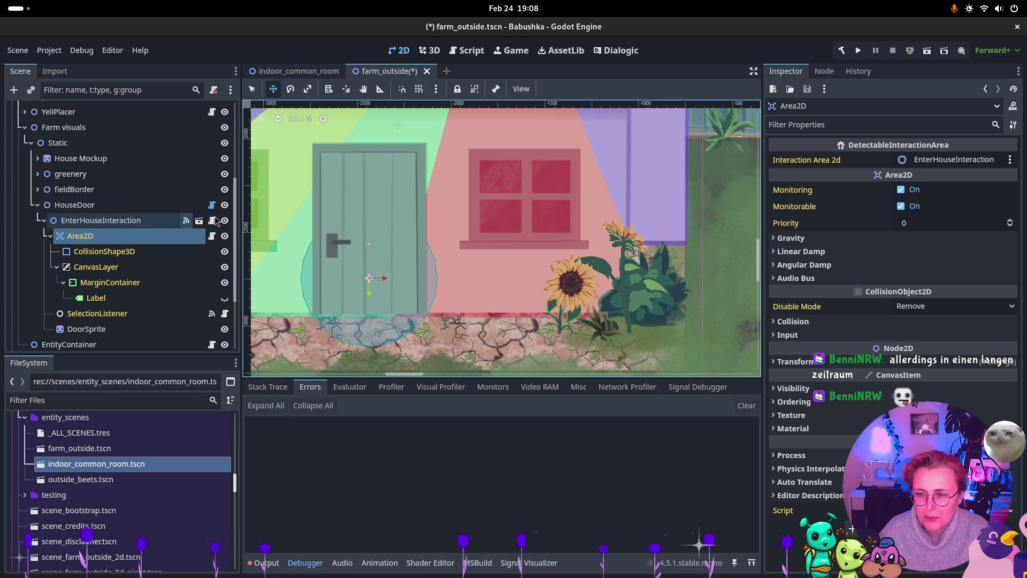
# Review HouseDoor's properties and signals, then open its SceneDoor.cs script.
pyautogui.click(114, 204)
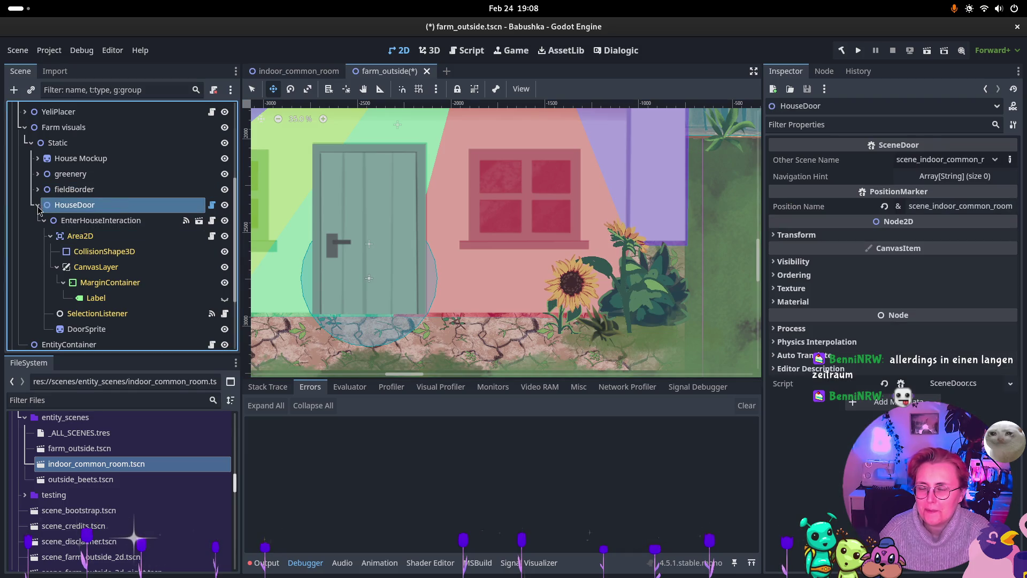
pyautogui.click(44, 220)
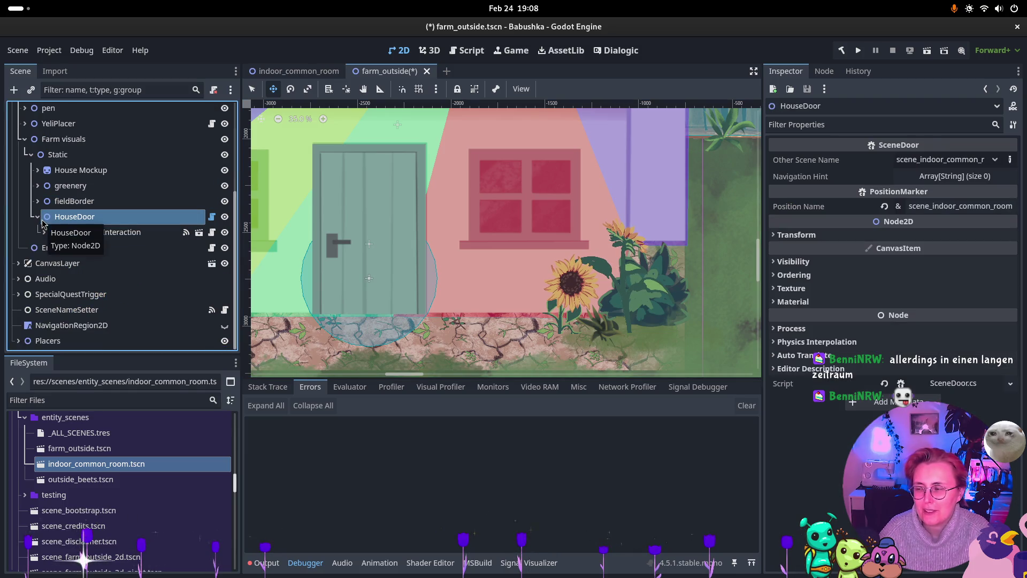
pyautogui.click(38, 217)
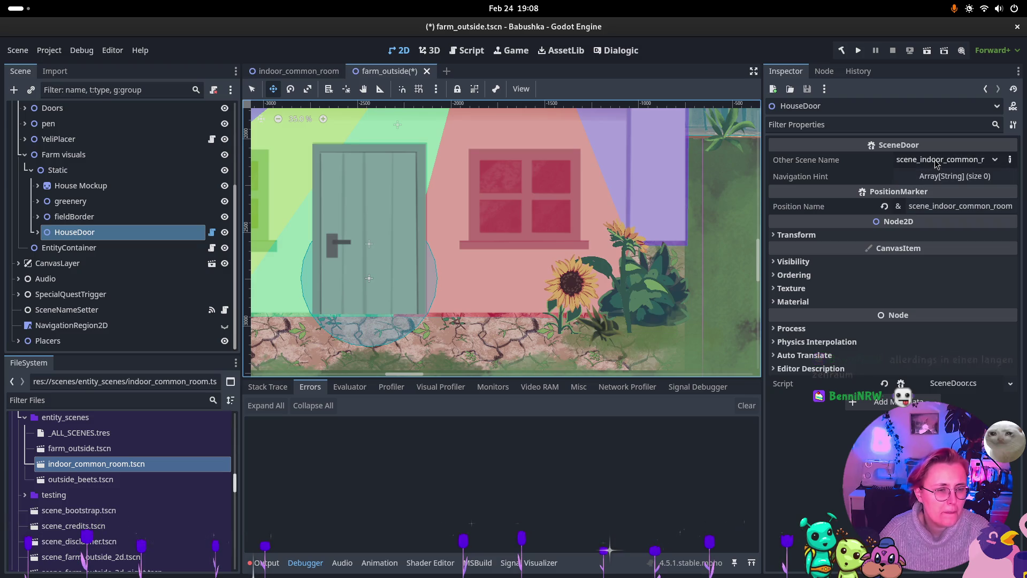
pyautogui.click(937, 177)
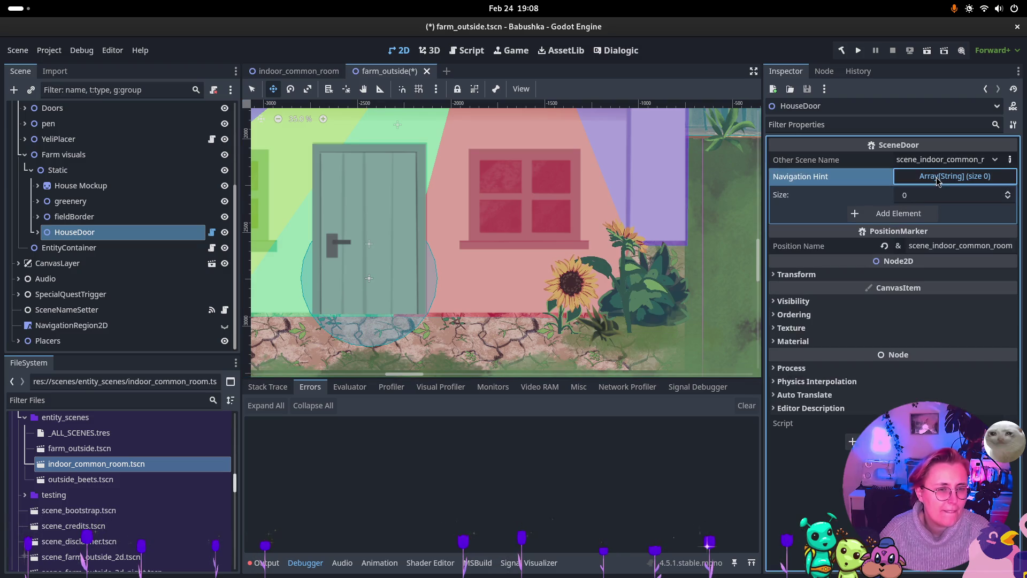
pyautogui.click(937, 178)
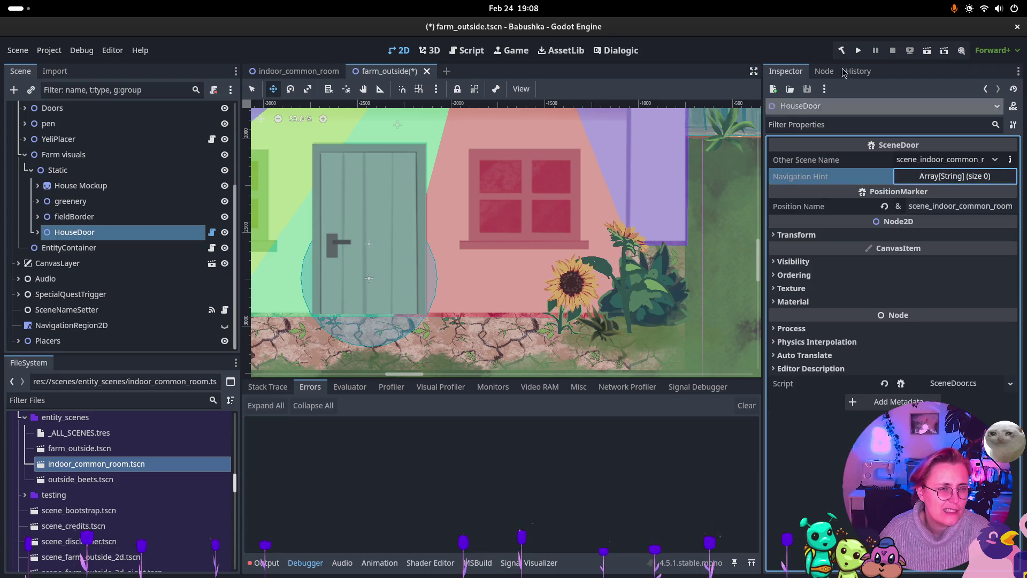
pyautogui.click(827, 71)
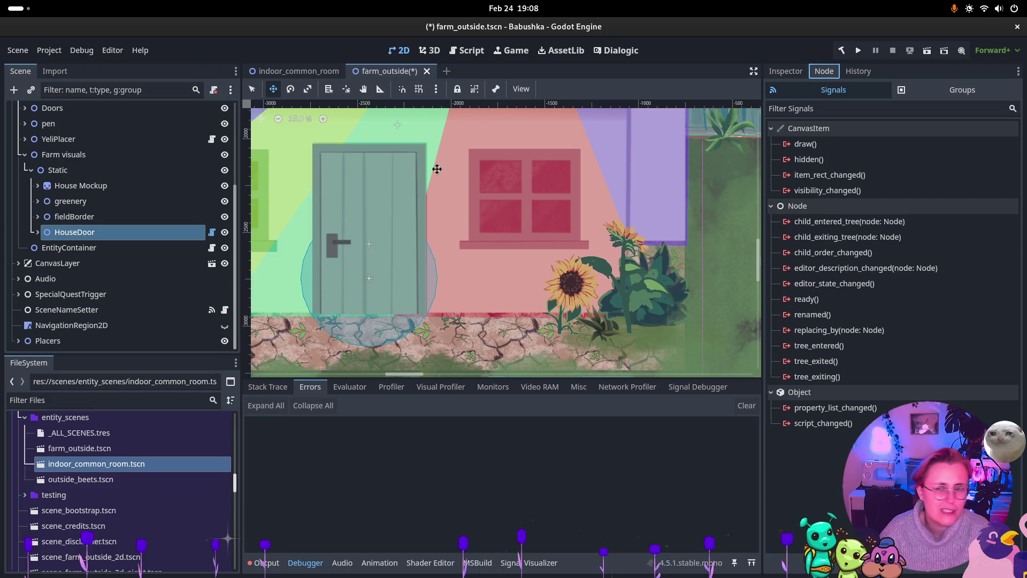
pyautogui.click(795, 71)
pyautogui.click(909, 369)
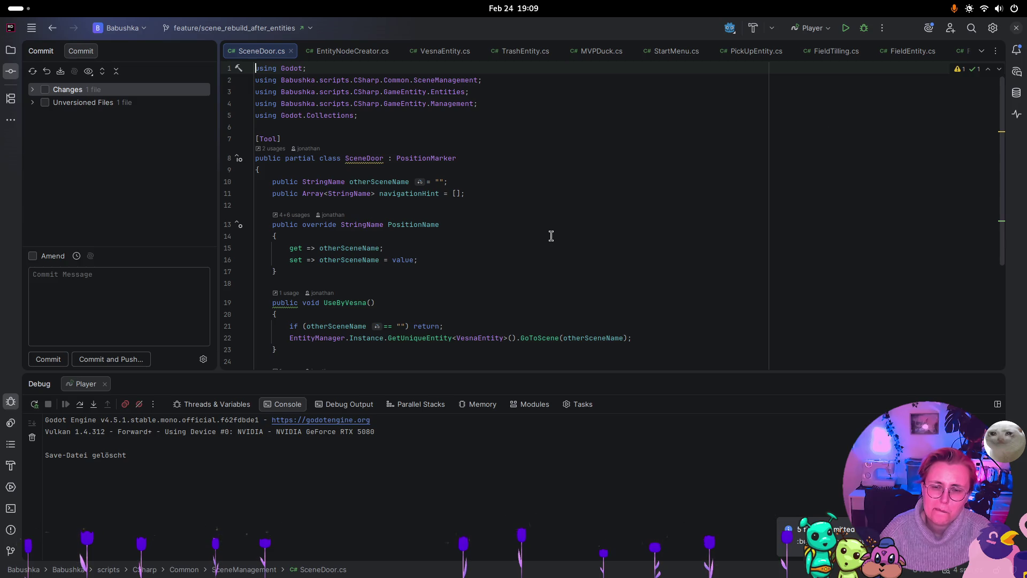
# Read through SceneDoor.cs's scene-change code in Rider, then return to the Godot window.
pyautogui.scroll(-1, 536, 235)
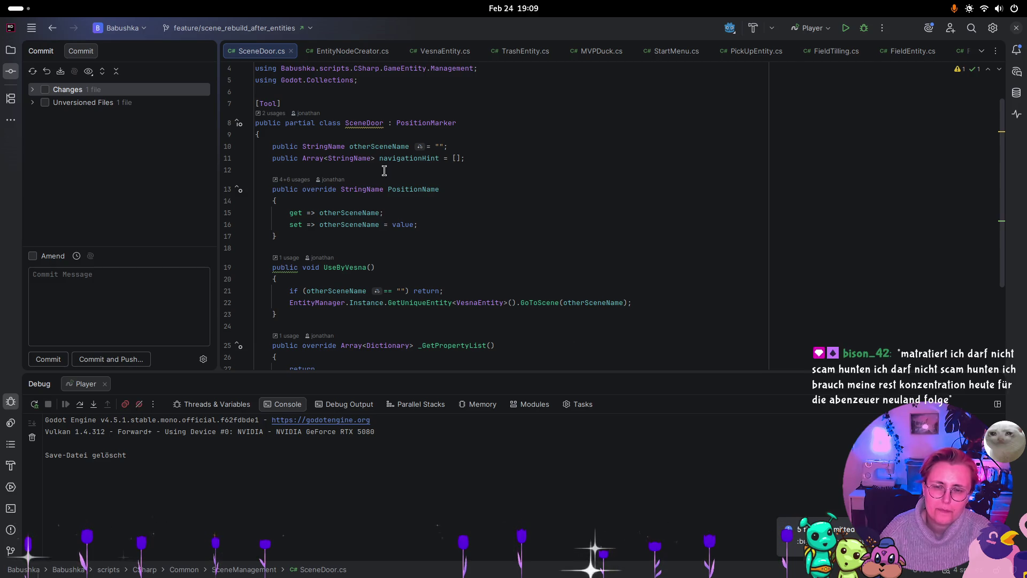
pyautogui.press('super')
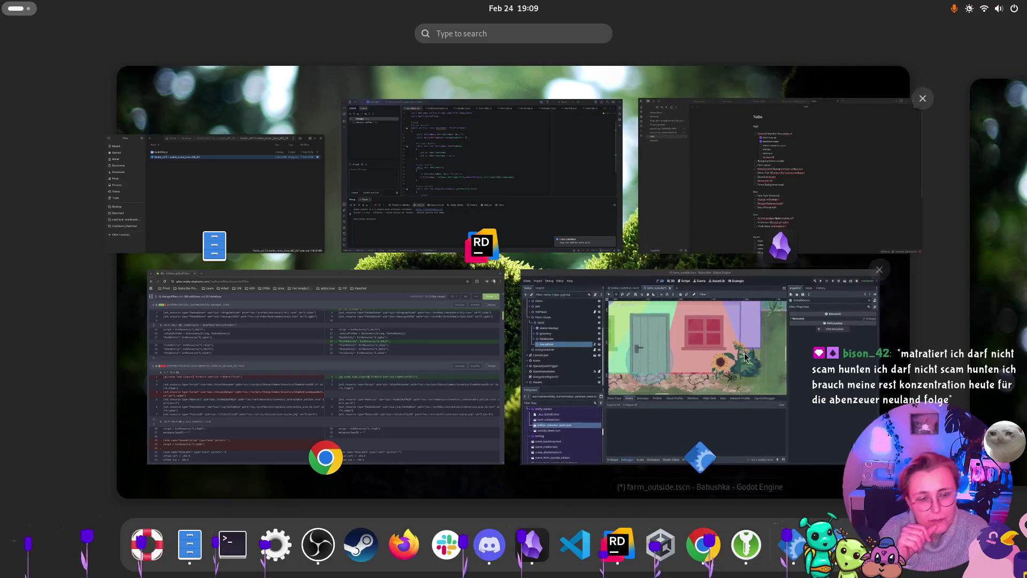
pyautogui.click(555, 305)
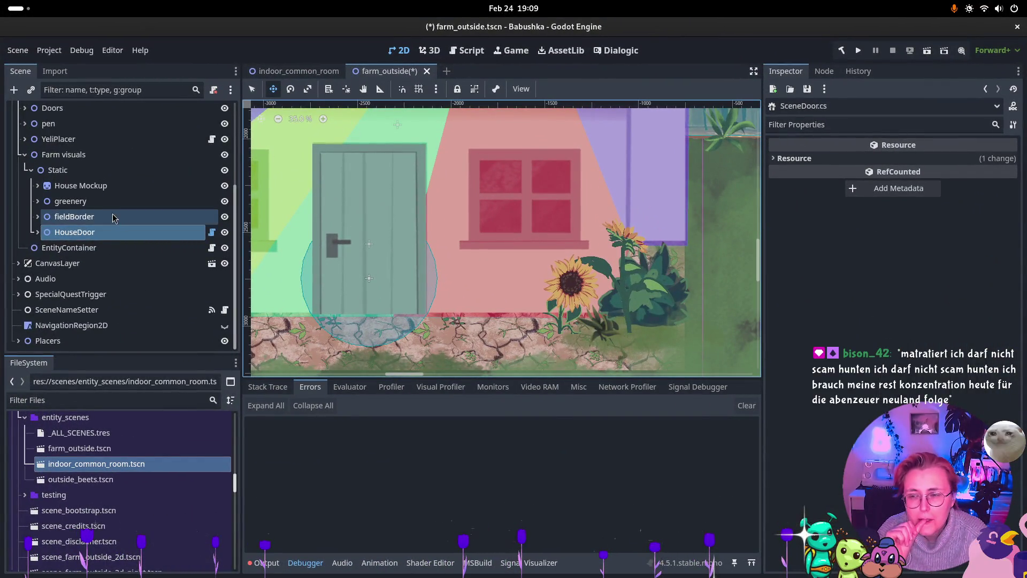
# Set HouseDoor's Other Scene Name to indoor_common_room and save farm_outside.
pyautogui.click(101, 233)
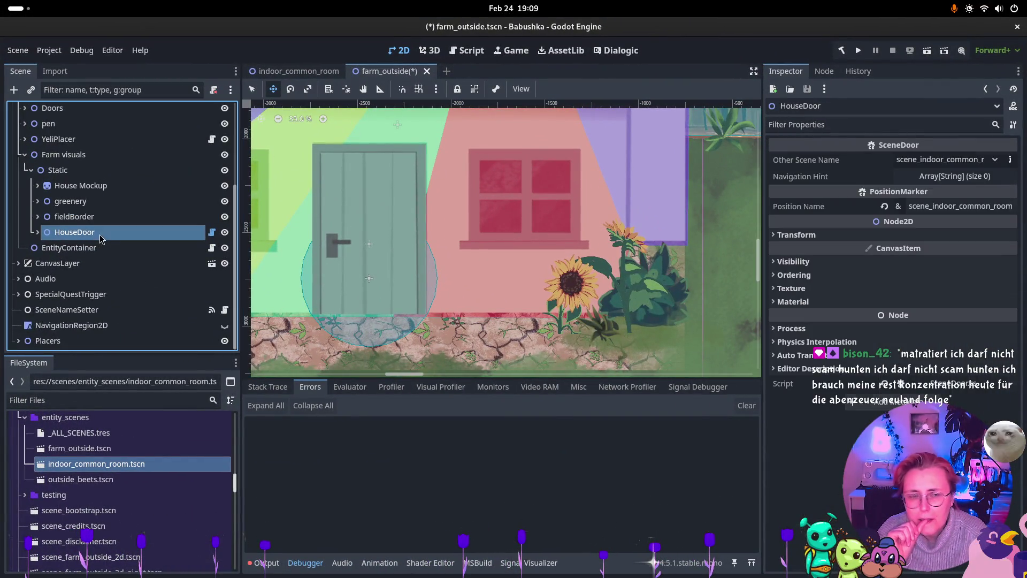
pyautogui.click(953, 159)
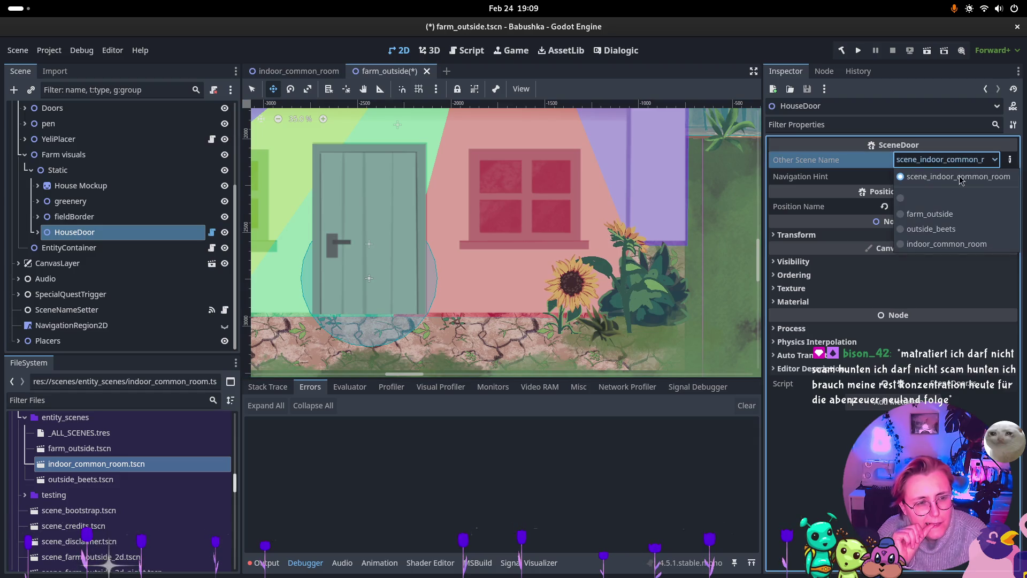
pyautogui.click(970, 245)
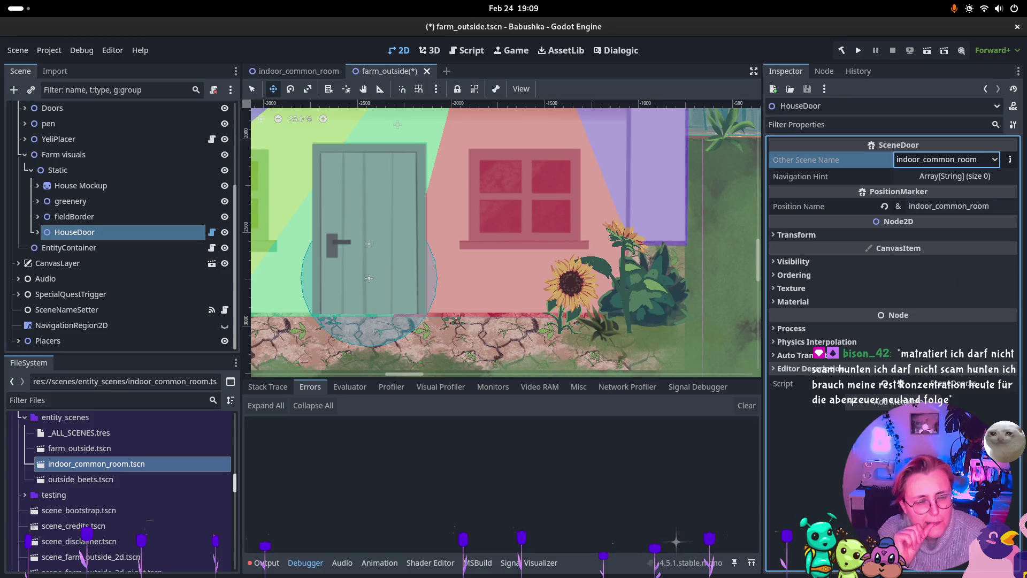
pyautogui.hotkey('ctrl', 's')
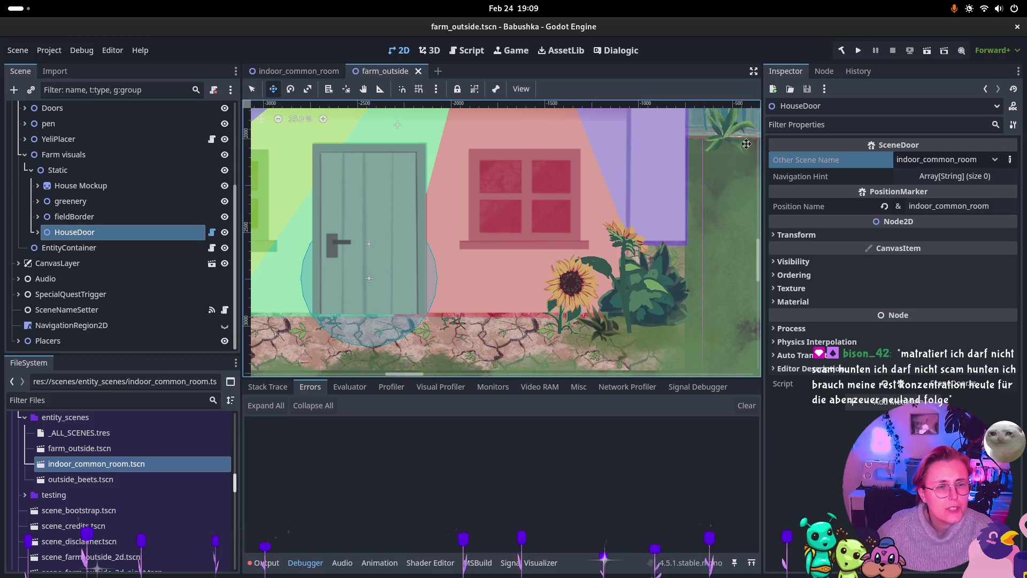
# Run the farm scene, enter the house door with E, then stop the game.
pyautogui.click(928, 52)
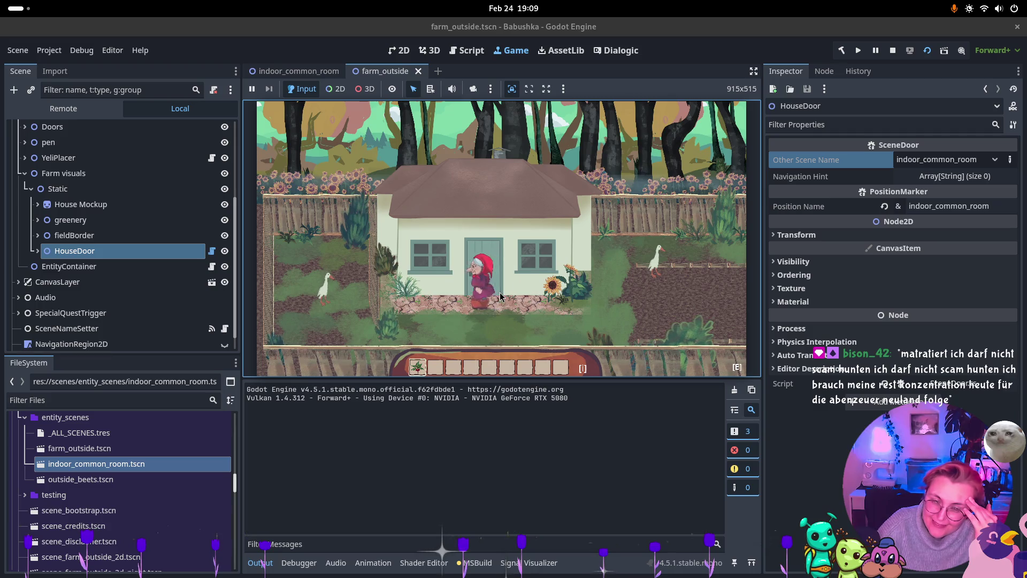
pyautogui.press('e')
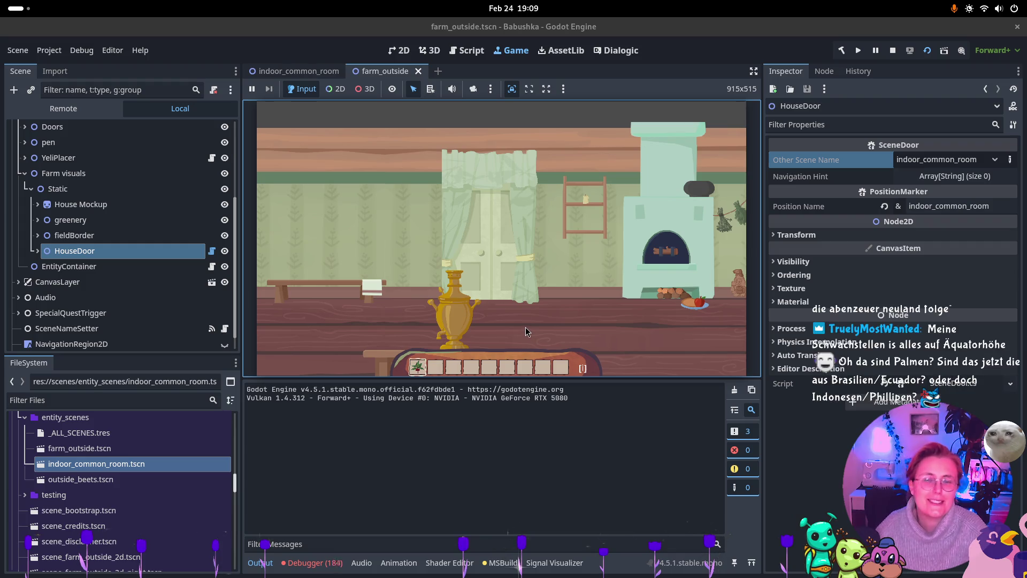
pyautogui.click(894, 52)
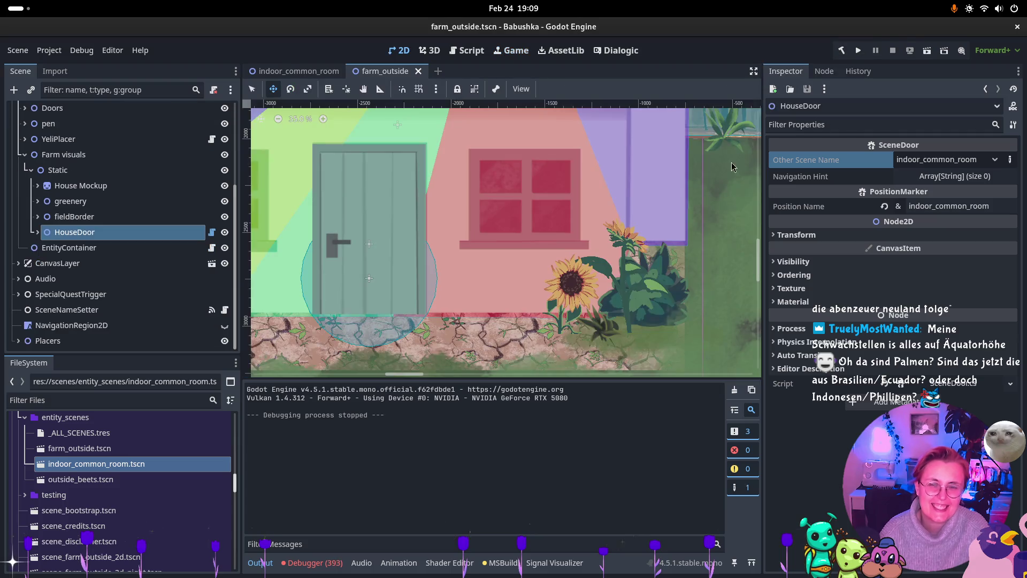
# Paste the SceneNameSetter node under the Common Room root in indoor_common_room.
pyautogui.click(74, 309)
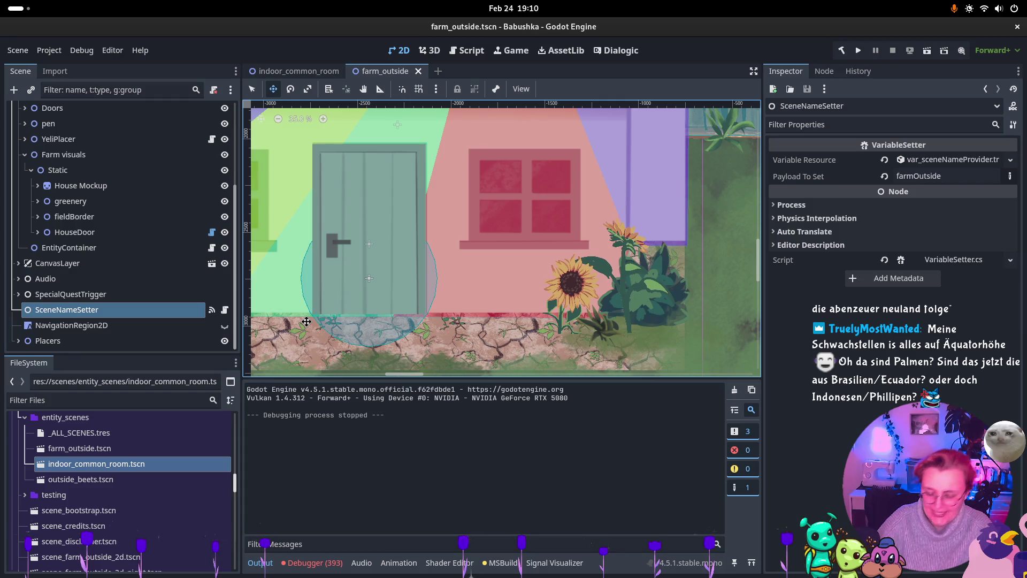
pyautogui.click(293, 71)
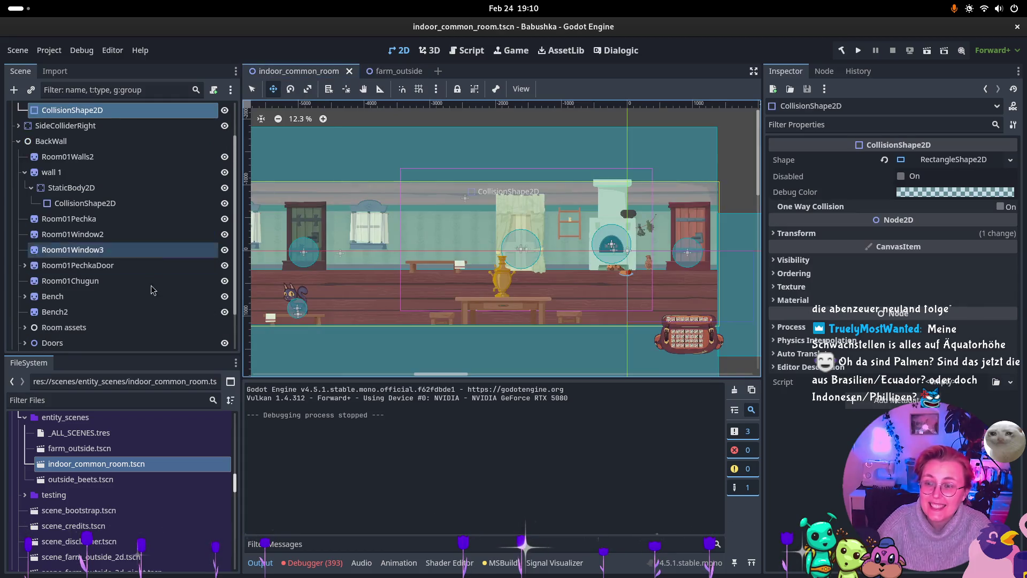
pyautogui.scroll(3, 80, 187)
pyautogui.click(18, 187)
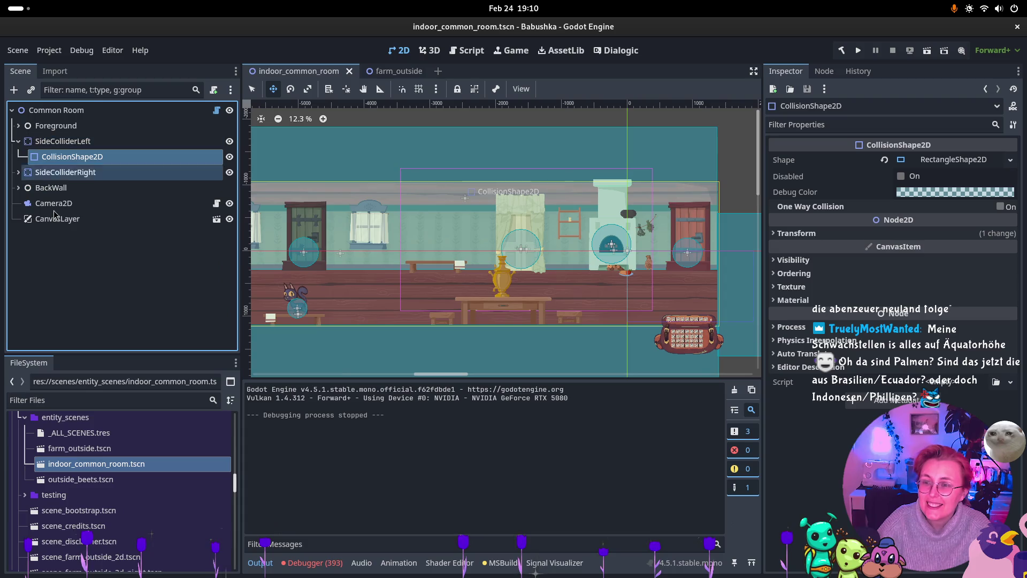
pyautogui.click(81, 259)
pyautogui.hotkey('ctrl', 'v')
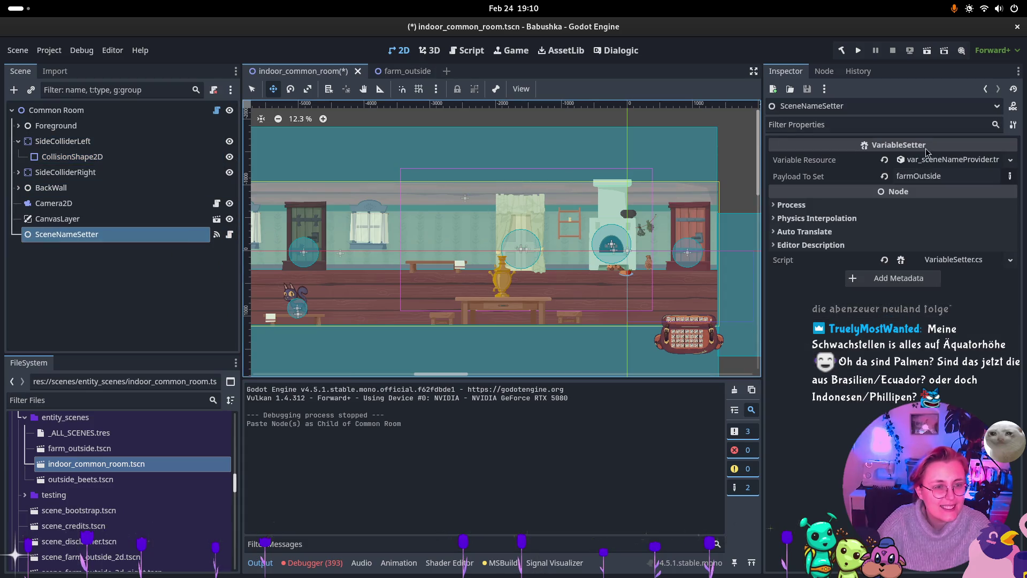
# Expand the SceneNameSetter's Variable Resource and inspect its farmOutside payload.
pyautogui.click(992, 160)
pyautogui.click(992, 160)
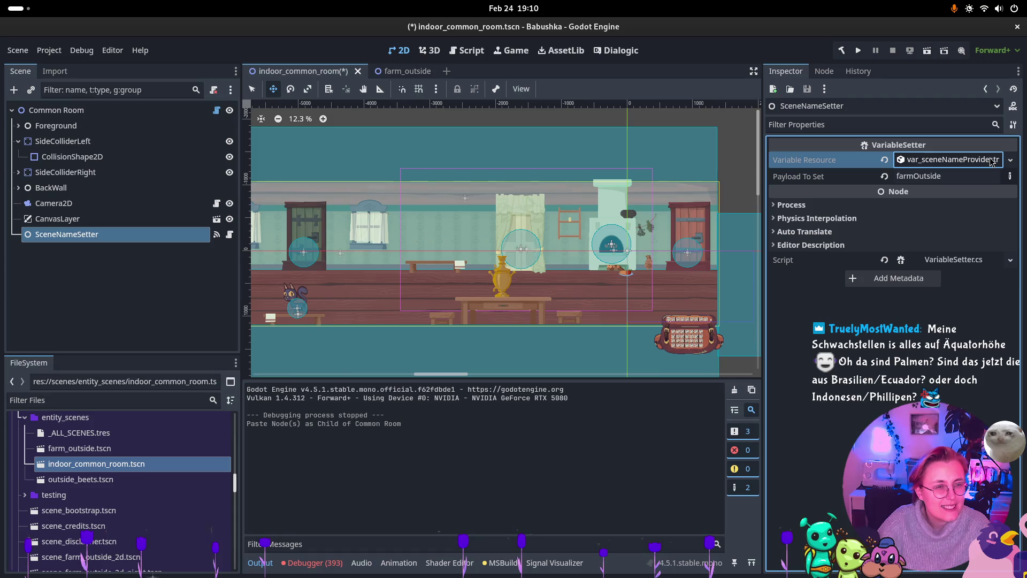
pyautogui.click(988, 162)
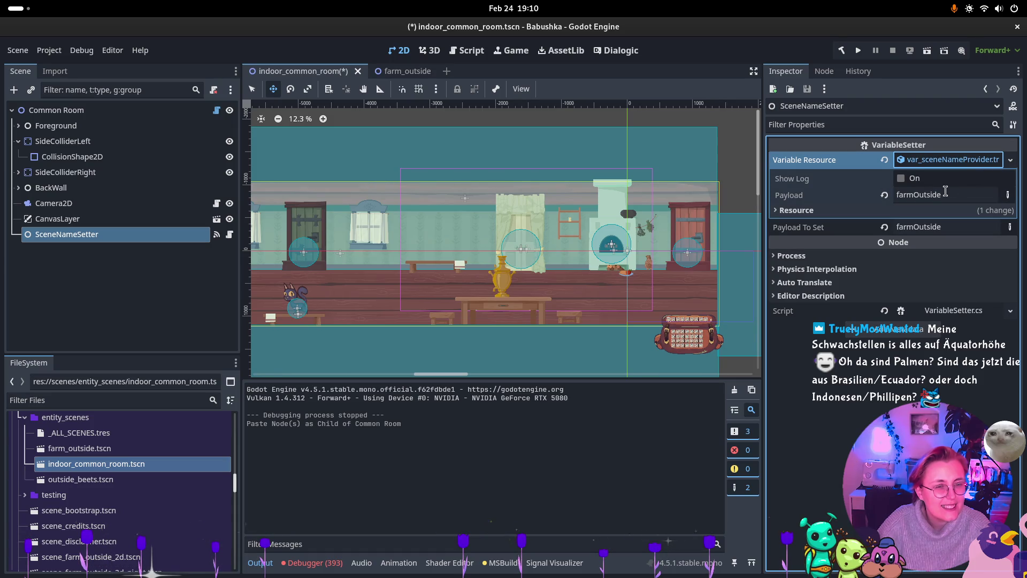
pyautogui.click(955, 194)
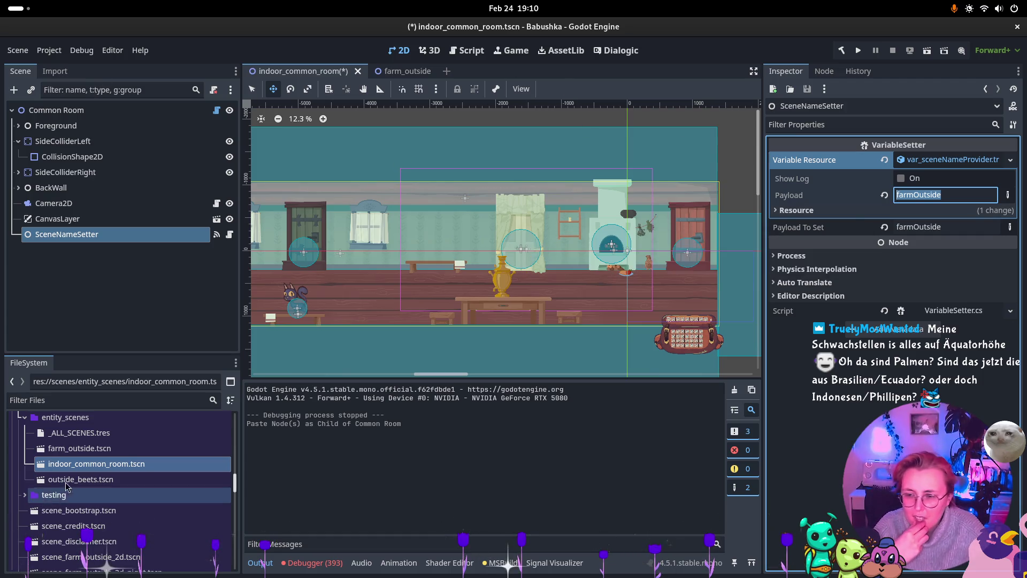
# Open outside_beets.tscn and select its SceneNameSetter node.
pyautogui.click(108, 482)
pyautogui.doubleClick(108, 481)
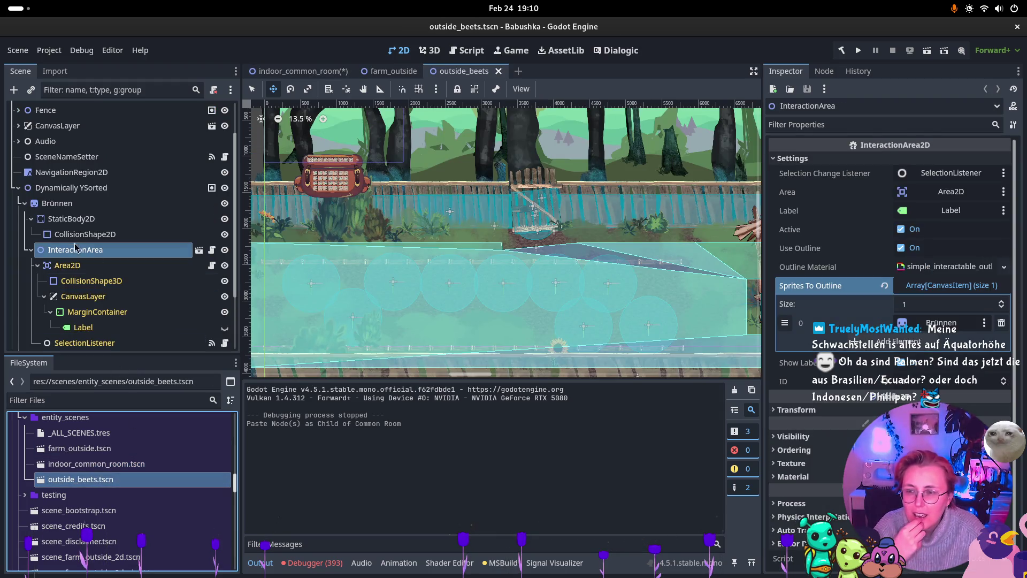
pyautogui.click(20, 189)
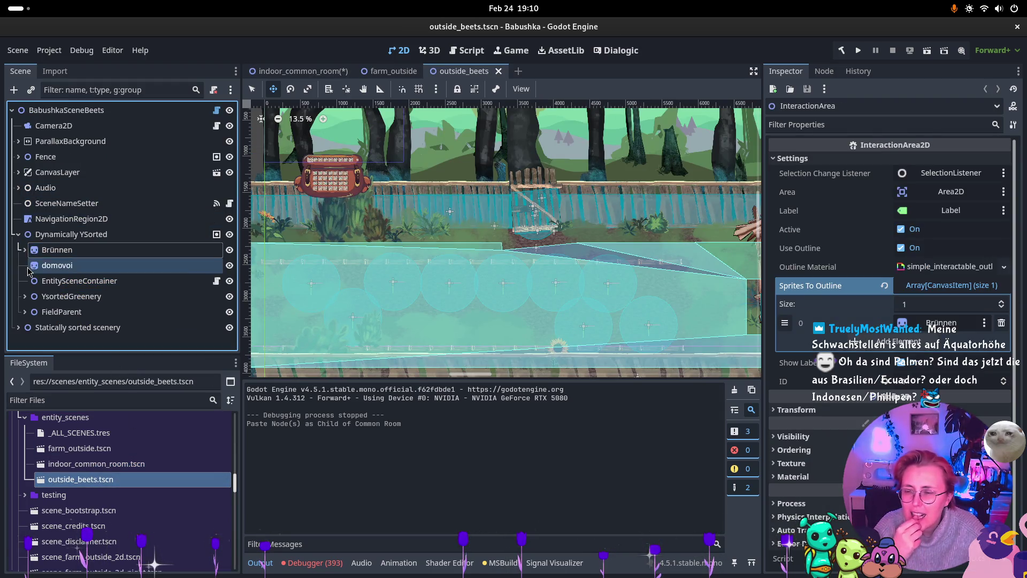
pyautogui.click(20, 235)
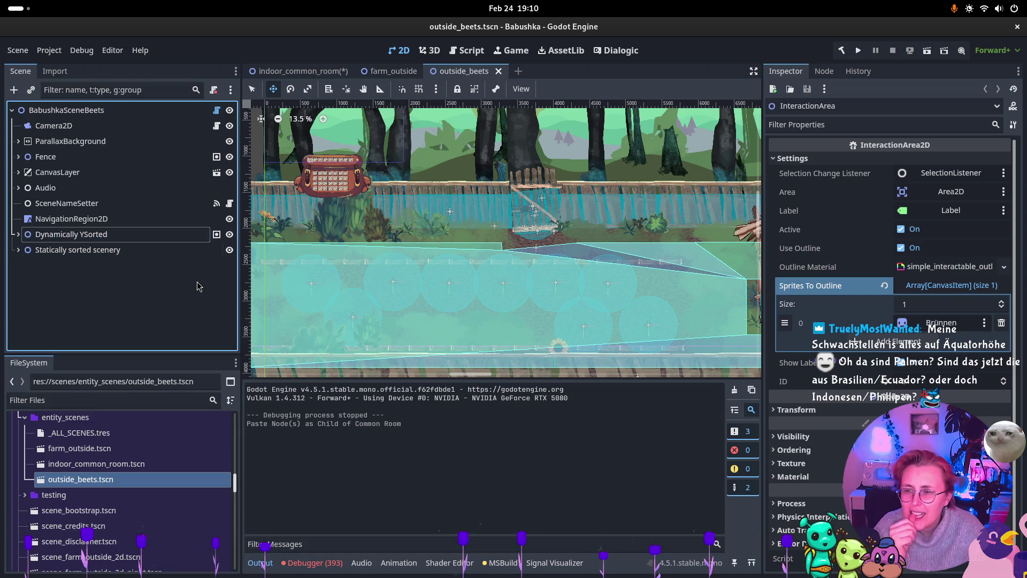
pyautogui.click(115, 211)
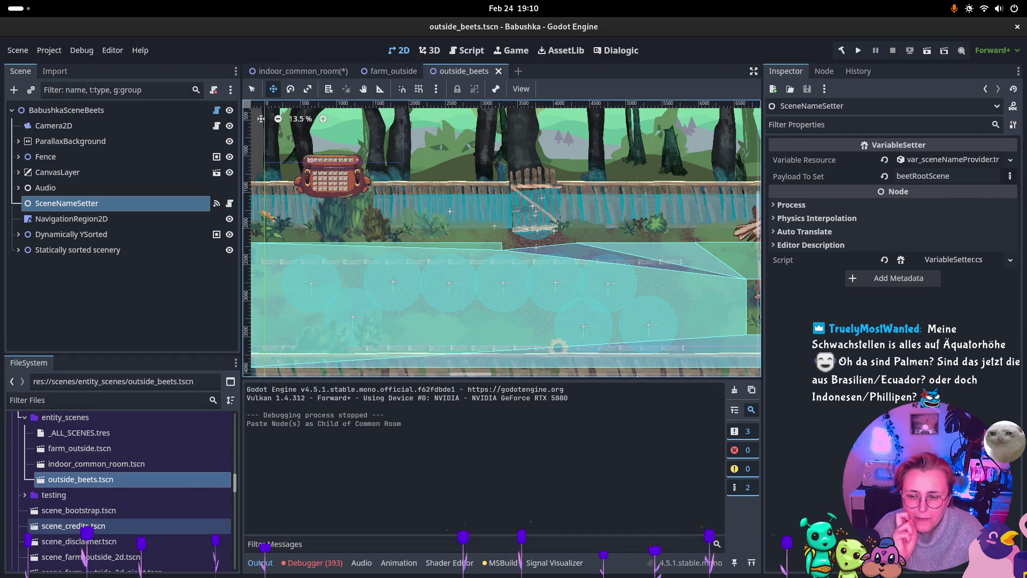
# Confirm its provider payload is beetRootScene, then open entity_manager.tscn.
pyautogui.scroll(5, 59, 474)
pyautogui.scroll(3, 59, 473)
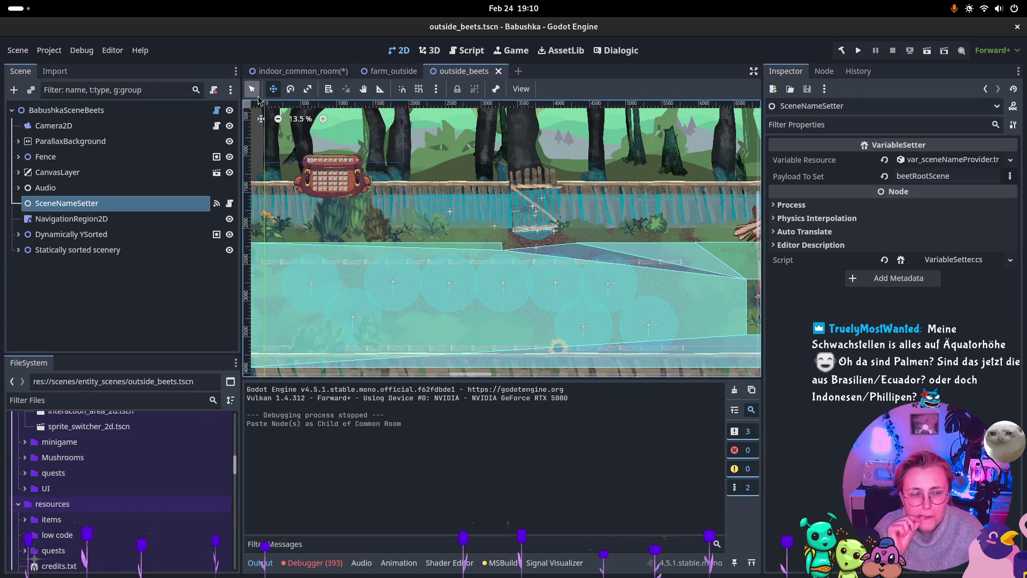
pyautogui.click(975, 161)
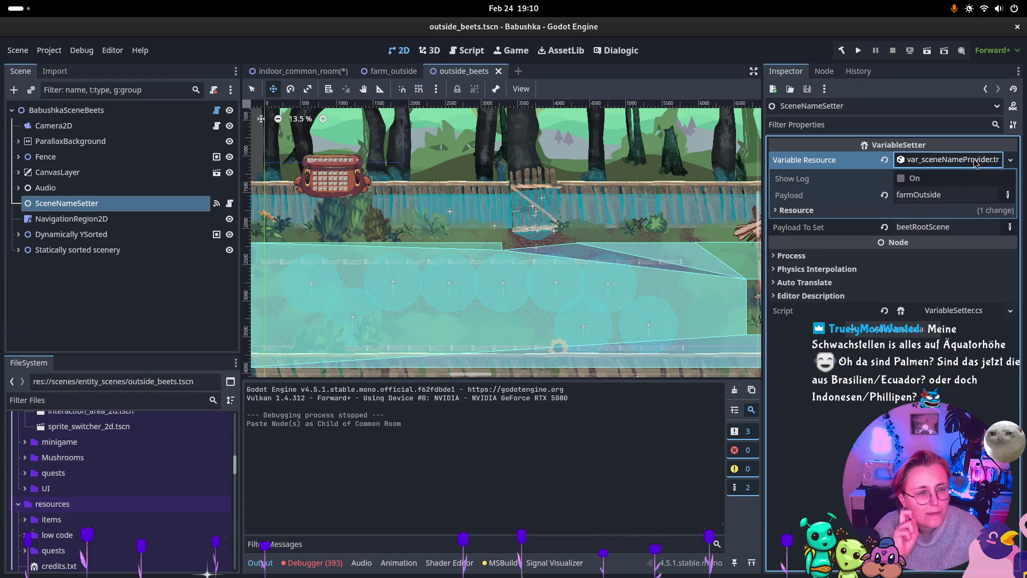
pyautogui.click(975, 161)
pyautogui.click(974, 161)
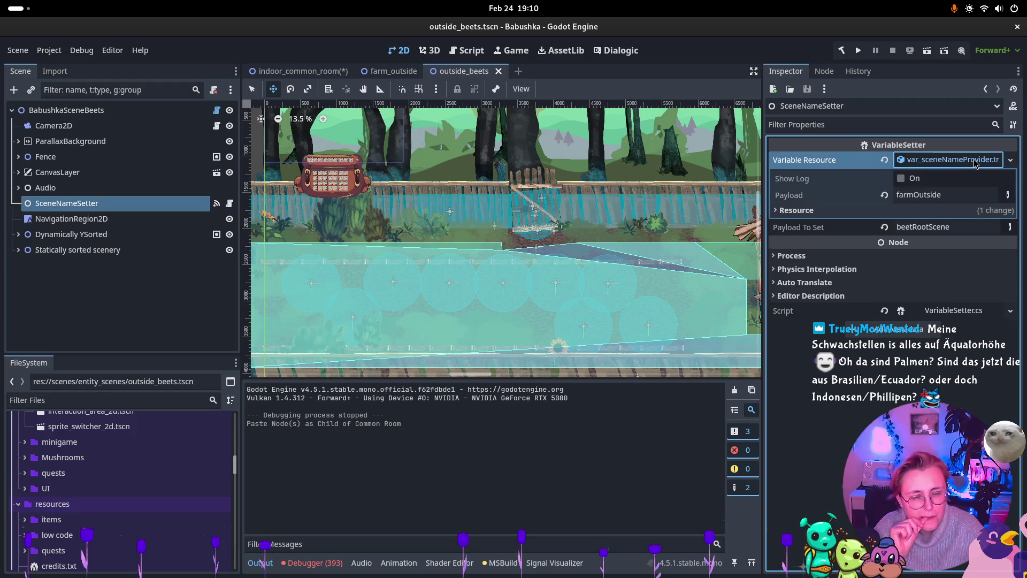
pyautogui.click(974, 160)
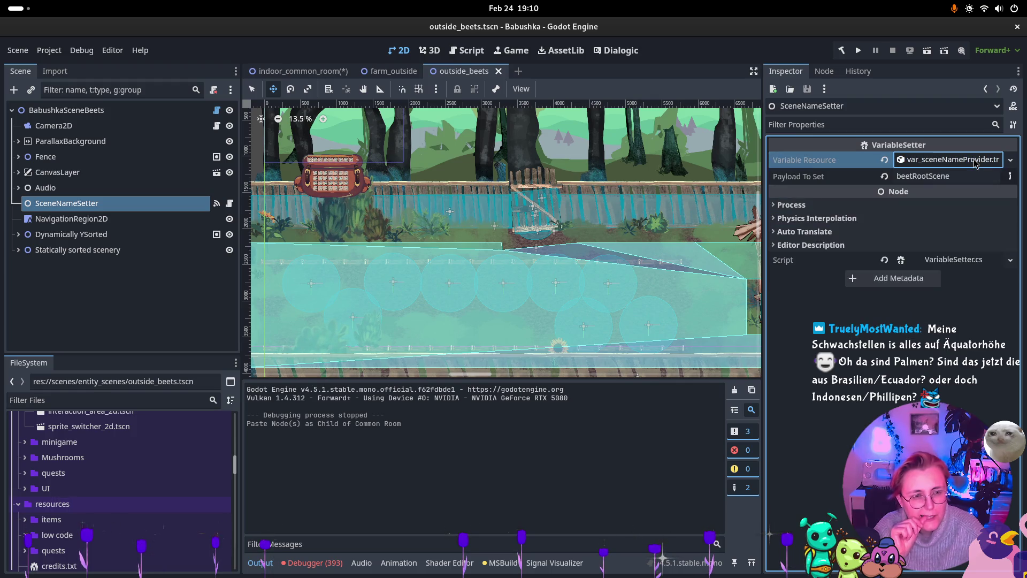
pyautogui.click(956, 177)
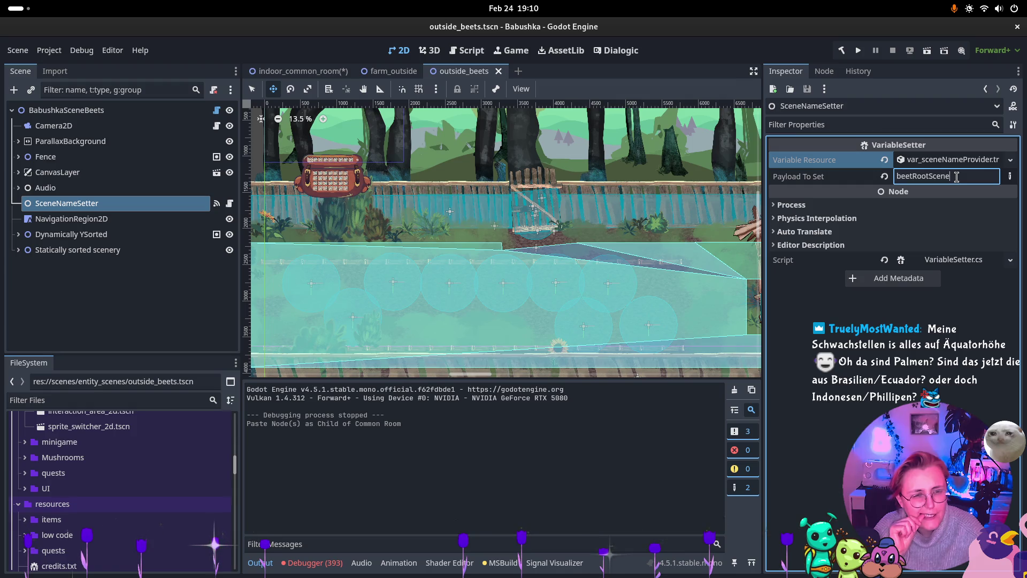
pyautogui.scroll(10, 111, 523)
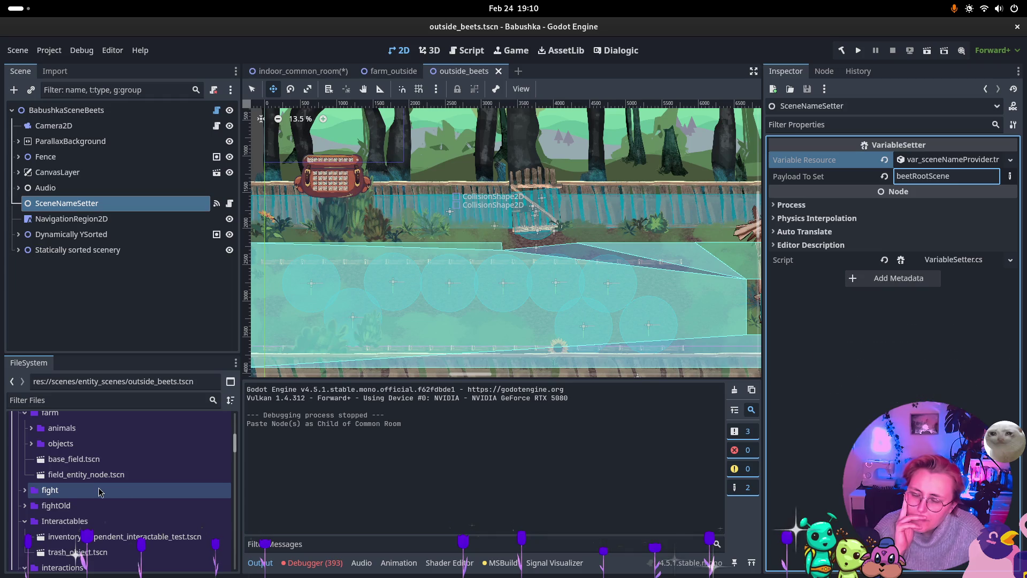
pyautogui.scroll(-2, 111, 511)
pyautogui.scroll(6, 111, 512)
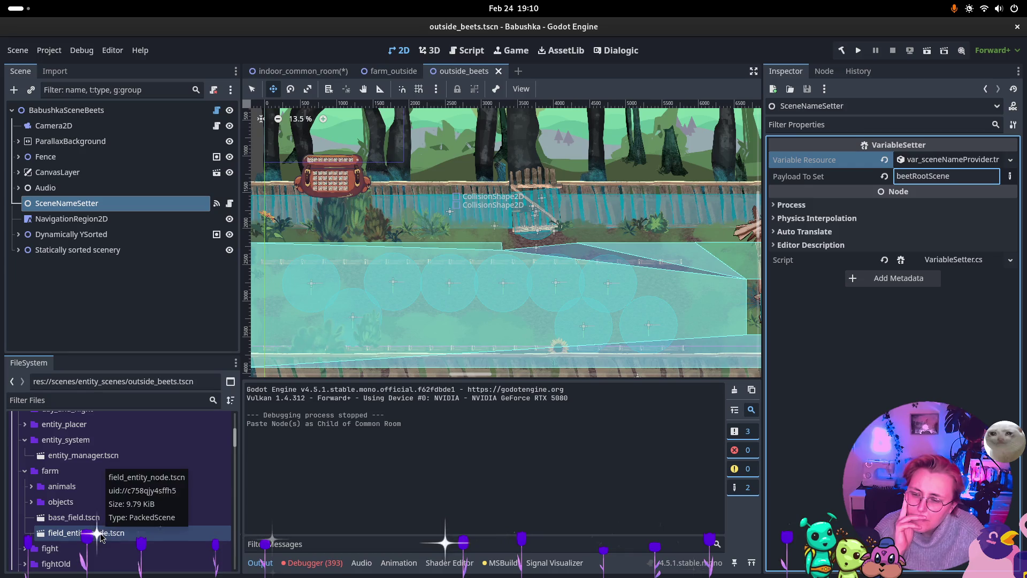
pyautogui.doubleClick(121, 454)
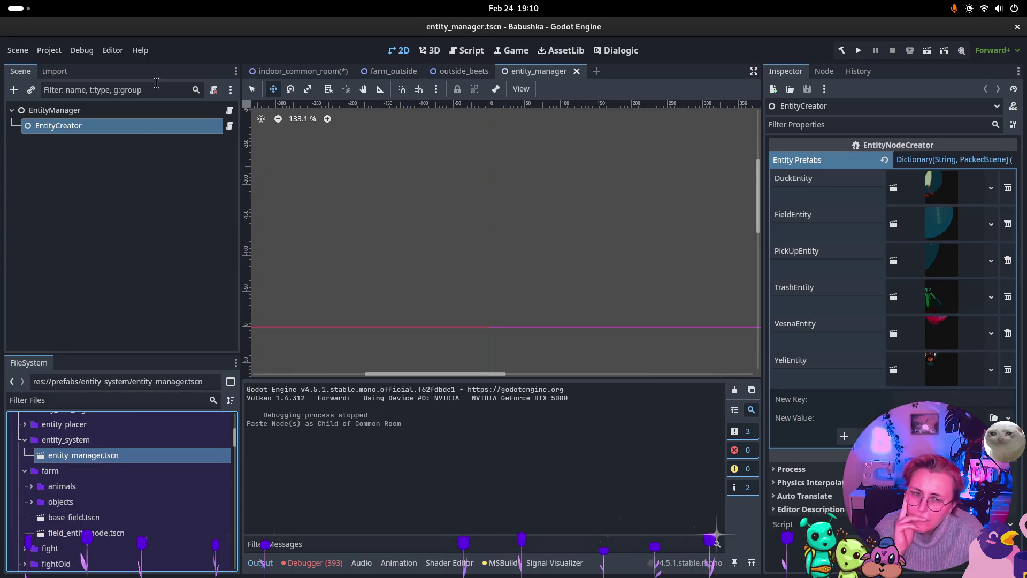
# Review EntityCreator's prefabs and EntityManager, then select the Common Room's farmOutside payload.
pyautogui.click(93, 125)
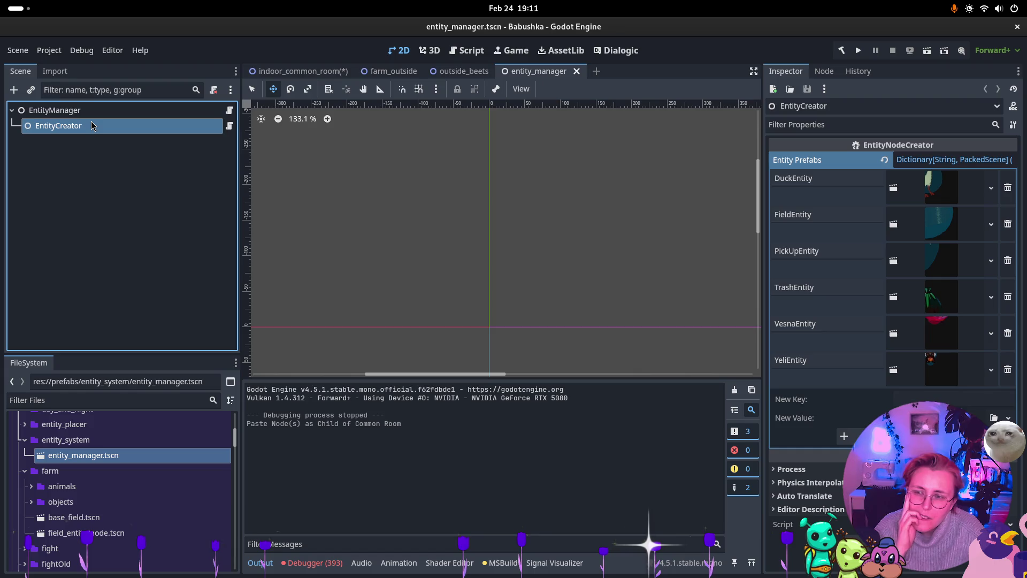
pyautogui.click(96, 111)
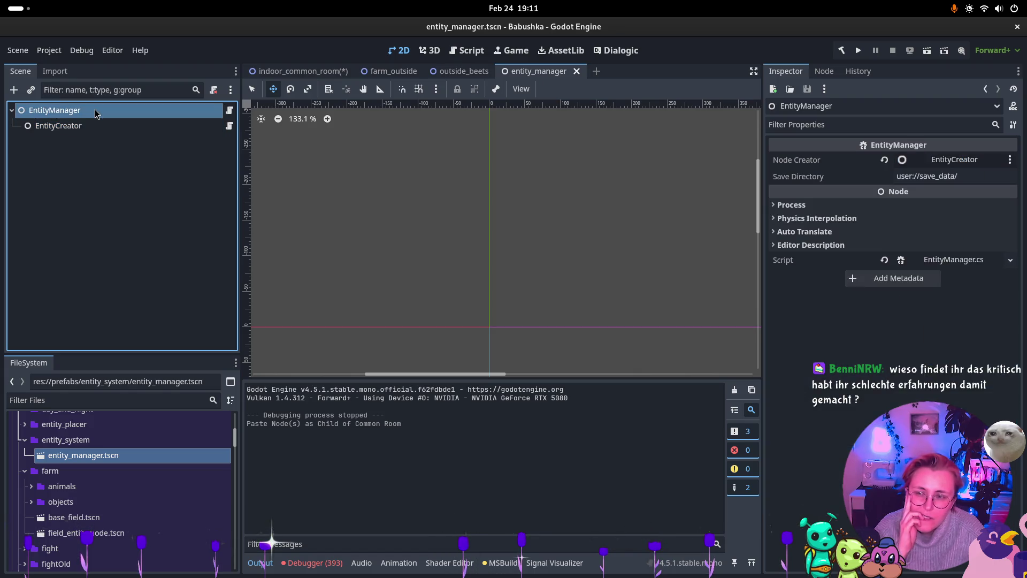
pyautogui.click(315, 69)
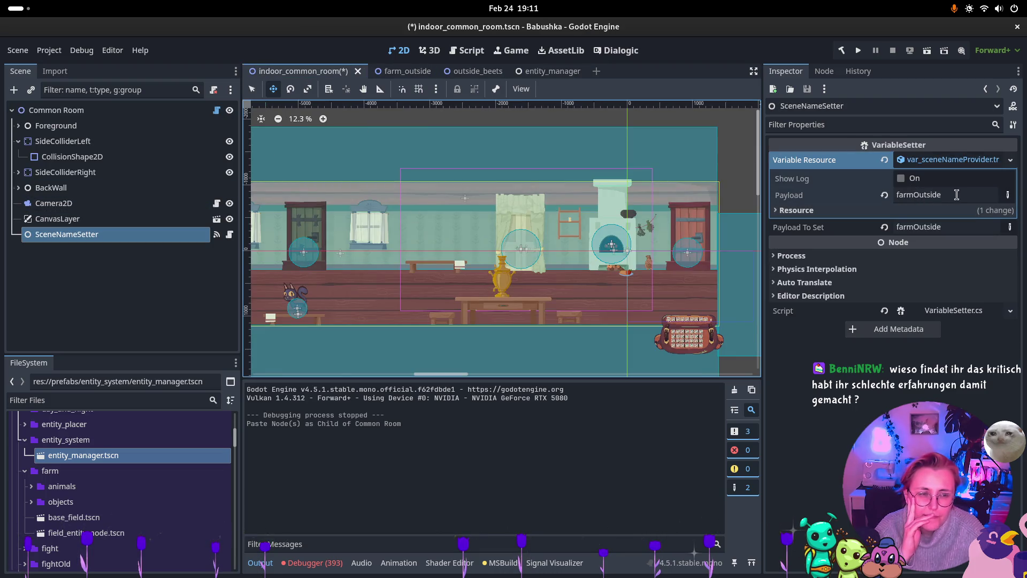
pyautogui.moveTo(955, 194); pyautogui.dragTo(827, 194)
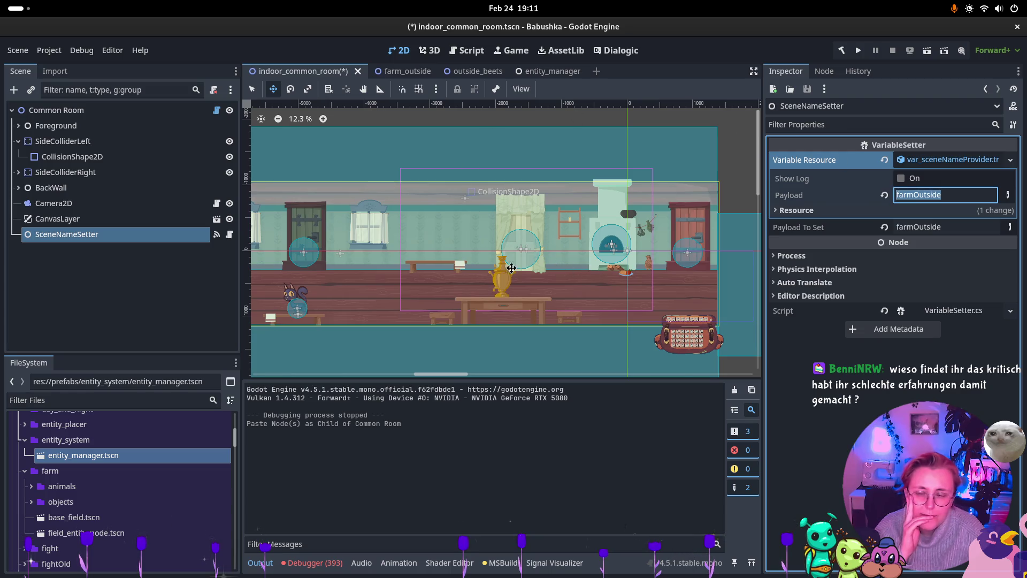
# Browse the FileSystem dock and open _ALL_SCENES.tres to view its three packed scenes.
pyautogui.click(142, 533)
pyautogui.scroll(-2, 141, 500)
pyautogui.scroll(-5, 142, 500)
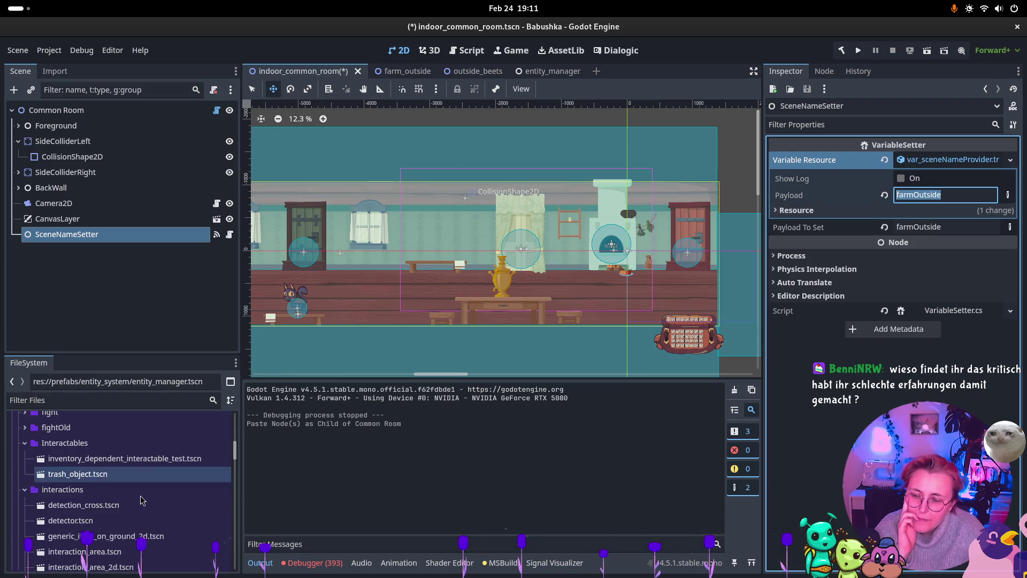
pyautogui.scroll(3, 141, 500)
pyautogui.click(142, 500)
pyautogui.scroll(10, 142, 500)
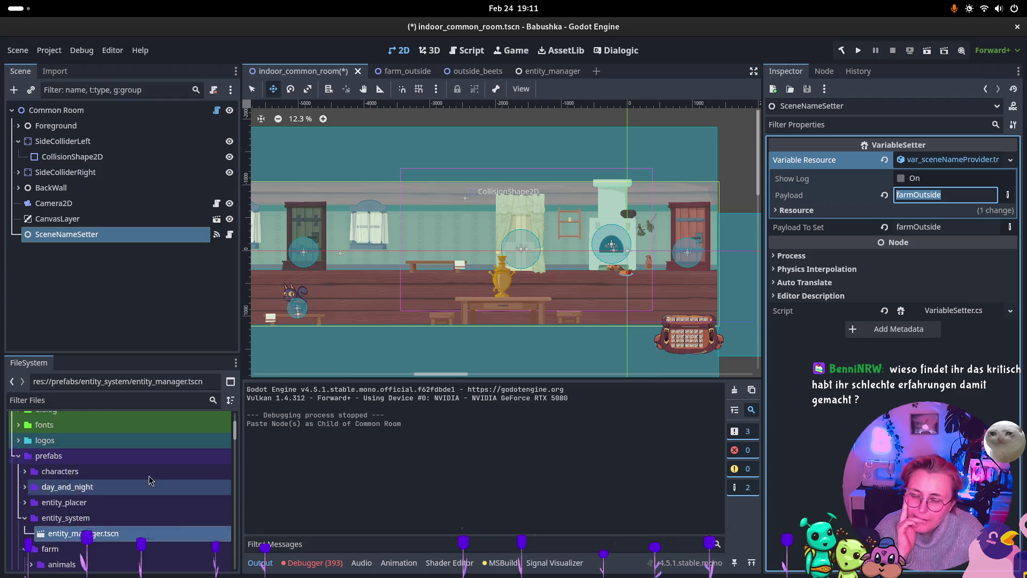
pyautogui.scroll(-3, 151, 480)
pyautogui.scroll(-8, 151, 480)
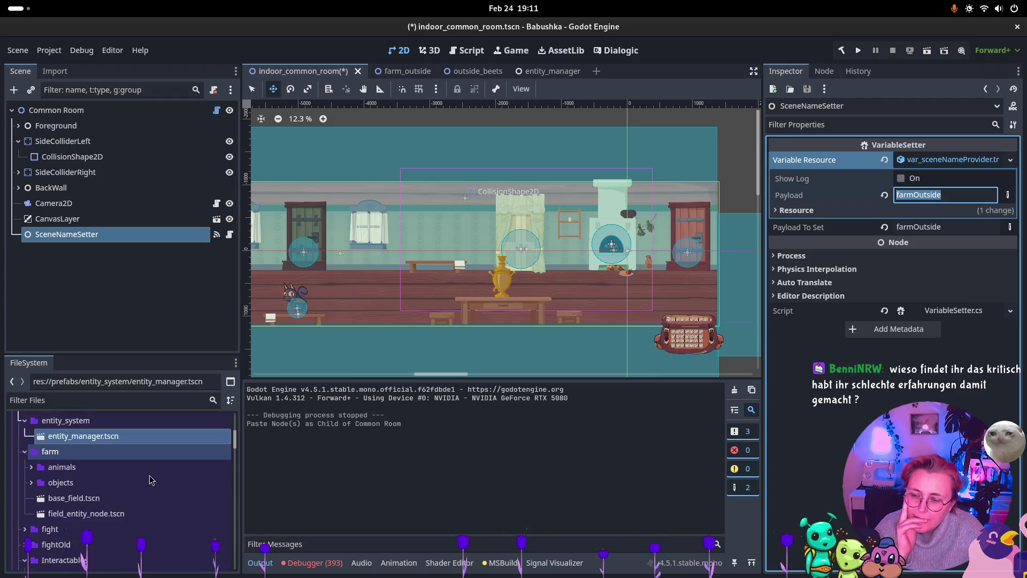
pyautogui.scroll(-5, 146, 479)
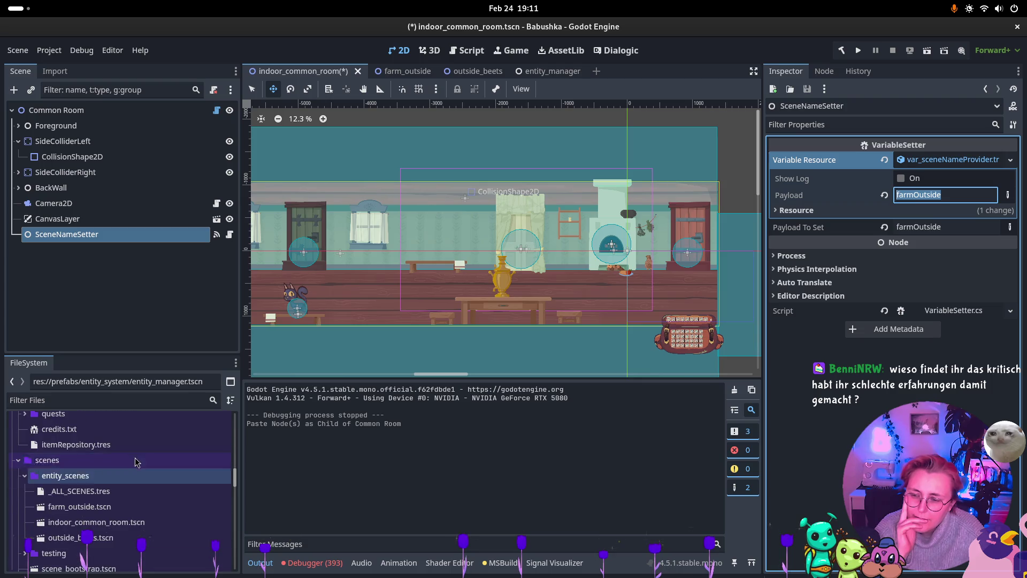
pyautogui.click(101, 491)
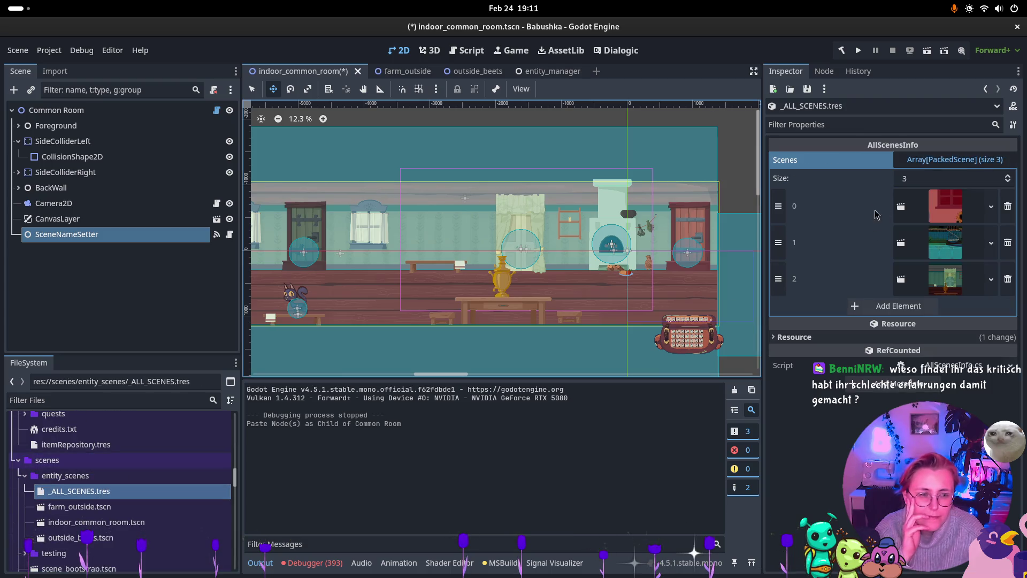
# Expand and collapse each of the three packed scene entries in _ALL_SCENES.tres to check them.
pyautogui.click(945, 284)
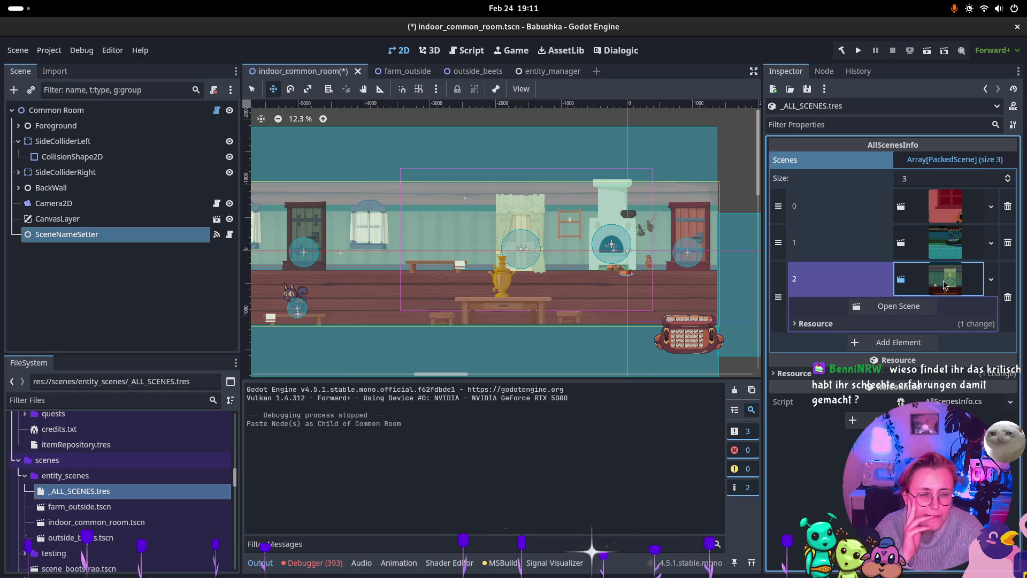
pyautogui.click(946, 270)
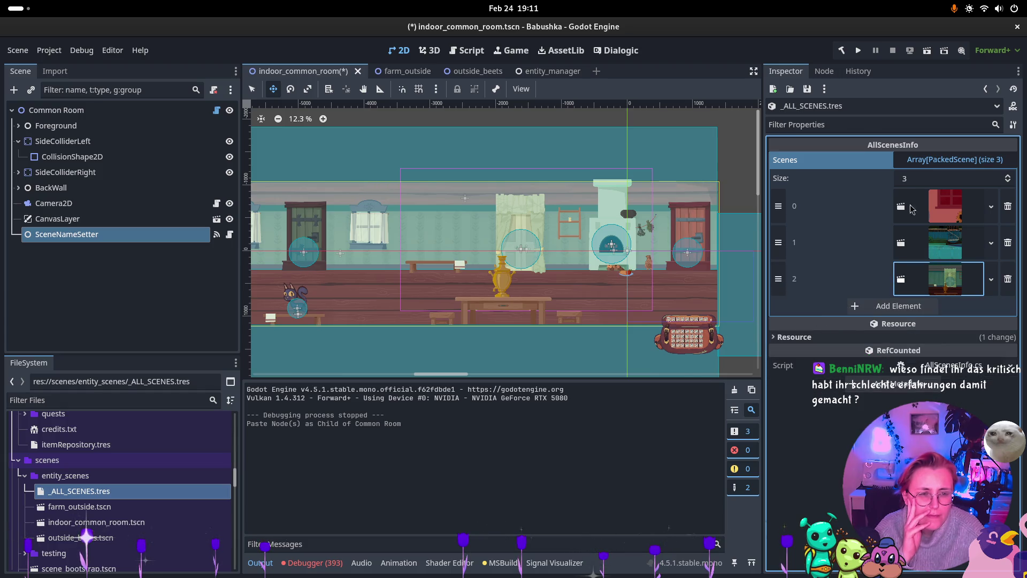
pyautogui.click(951, 208)
pyautogui.click(950, 208)
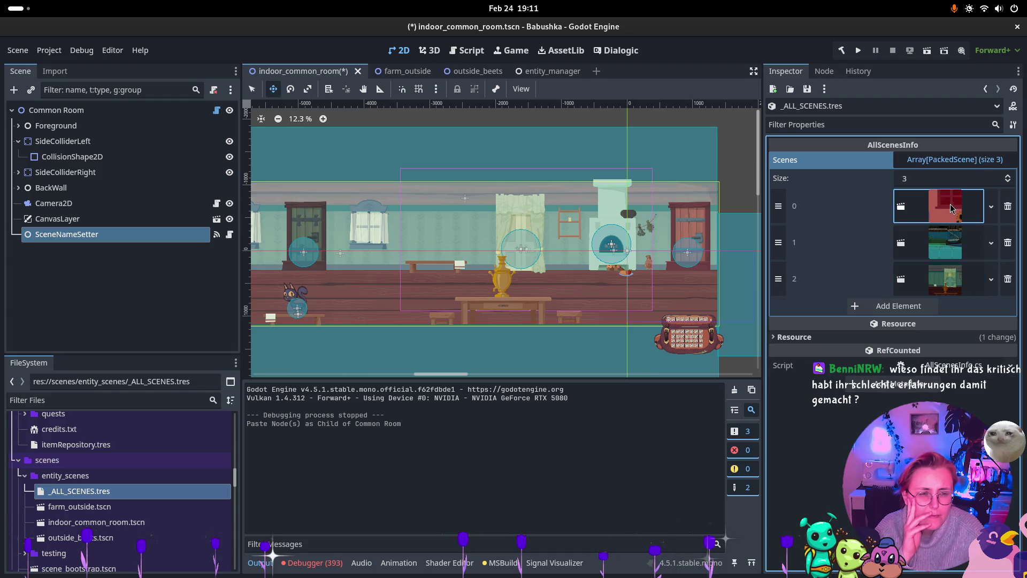
pyautogui.click(945, 244)
pyautogui.click(944, 244)
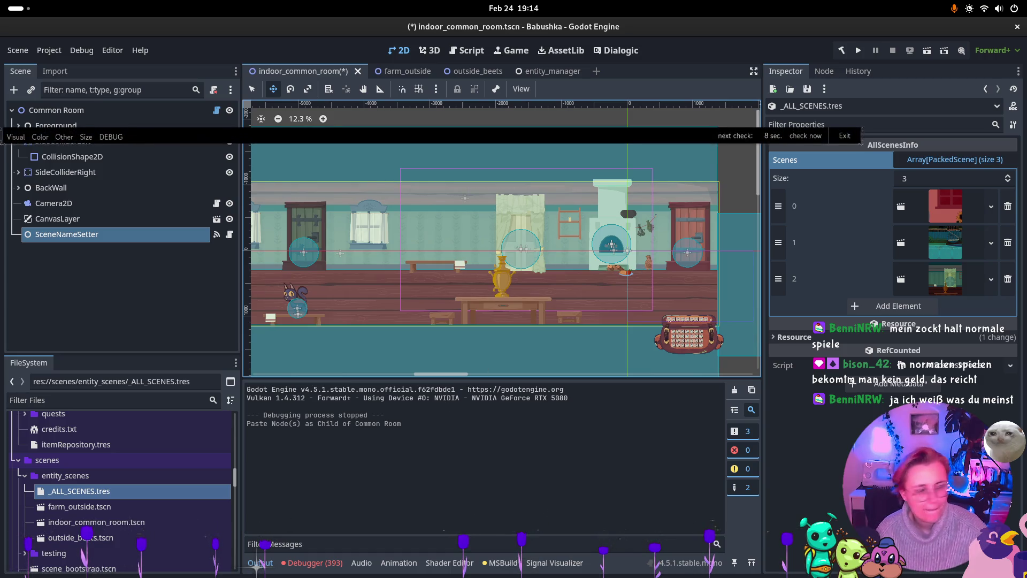
pyautogui.press('super')
pyautogui.click(695, 364)
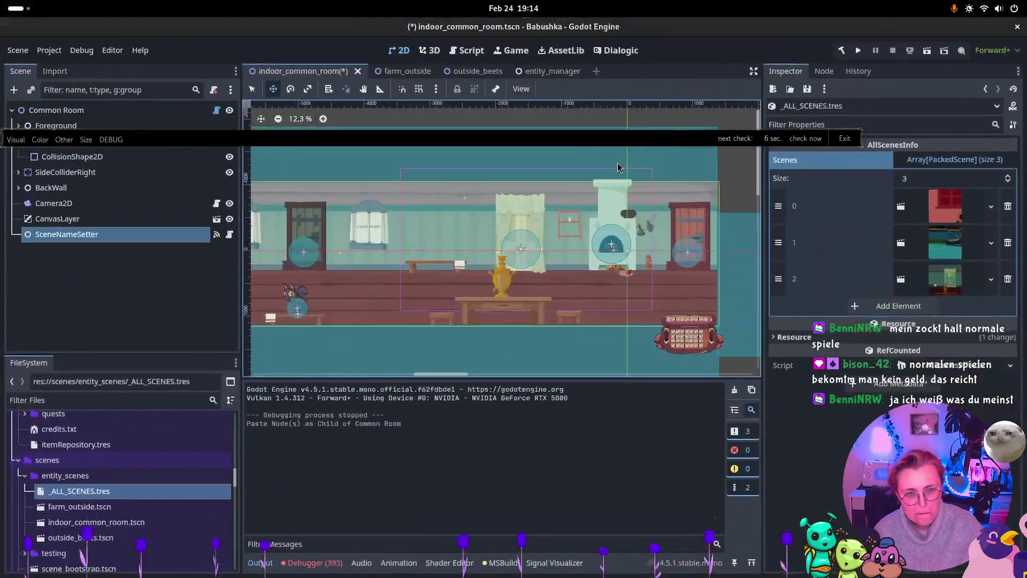
# Review SceneDoor.cs and the pending commit changes in Rider, then return to Godot.
pyautogui.press('super')
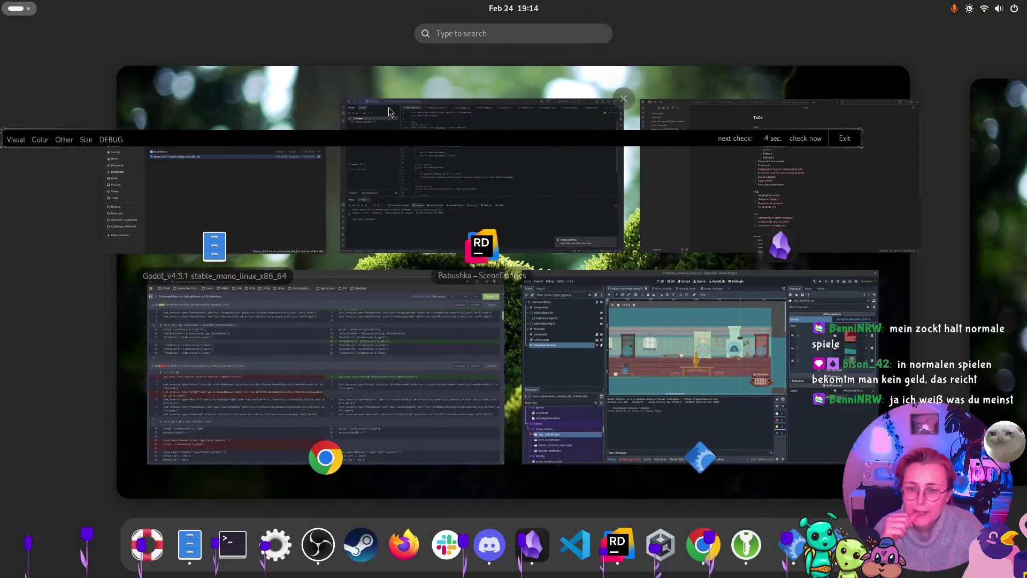
pyautogui.click(460, 176)
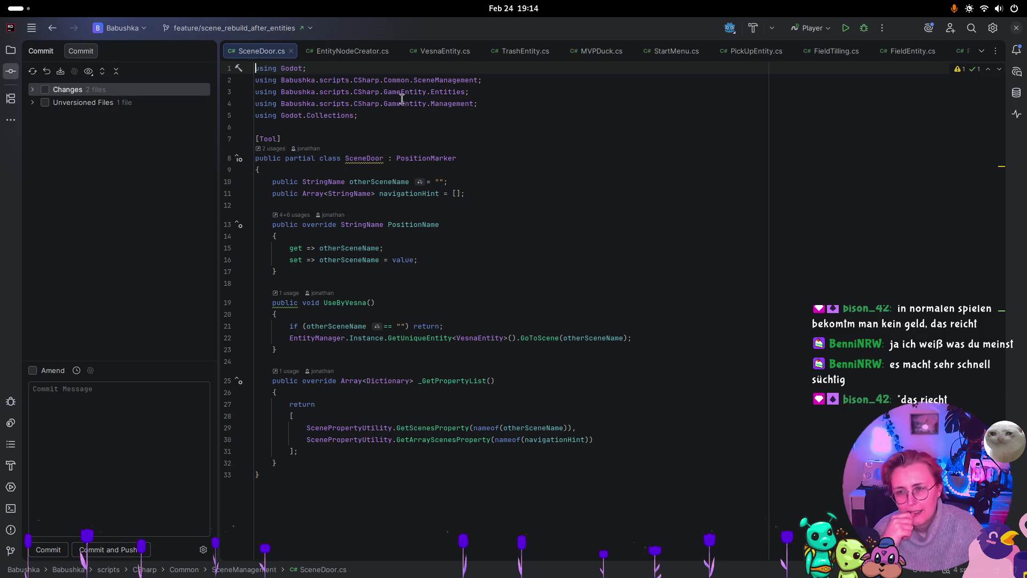
pyautogui.hotkey('alt', '0')
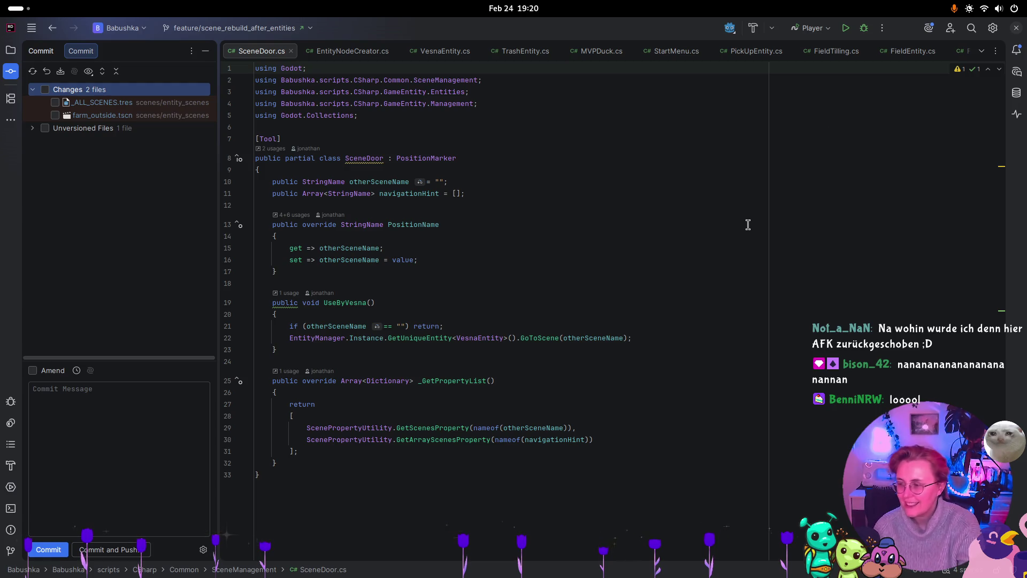
pyautogui.press('super')
pyautogui.click(772, 314)
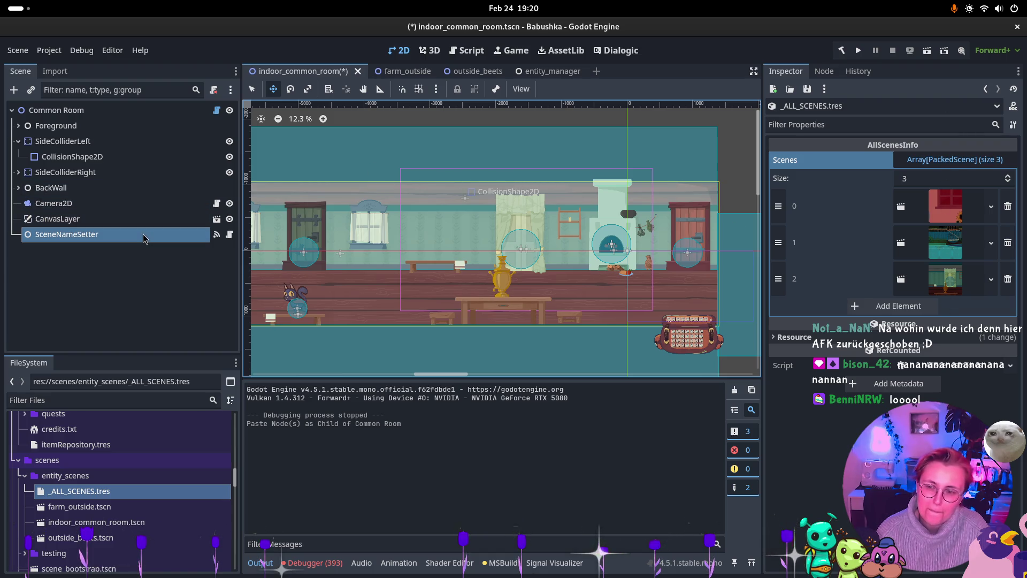
# Inspect the SceneNameSetter node and open its VariableSetter script in Rider.
pyautogui.click(142, 234)
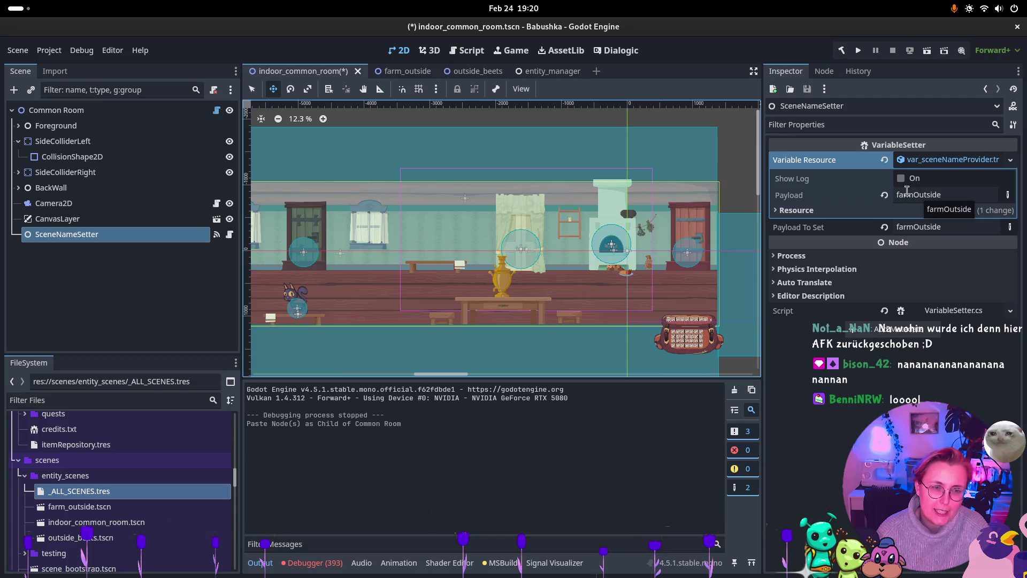
pyautogui.click(924, 161)
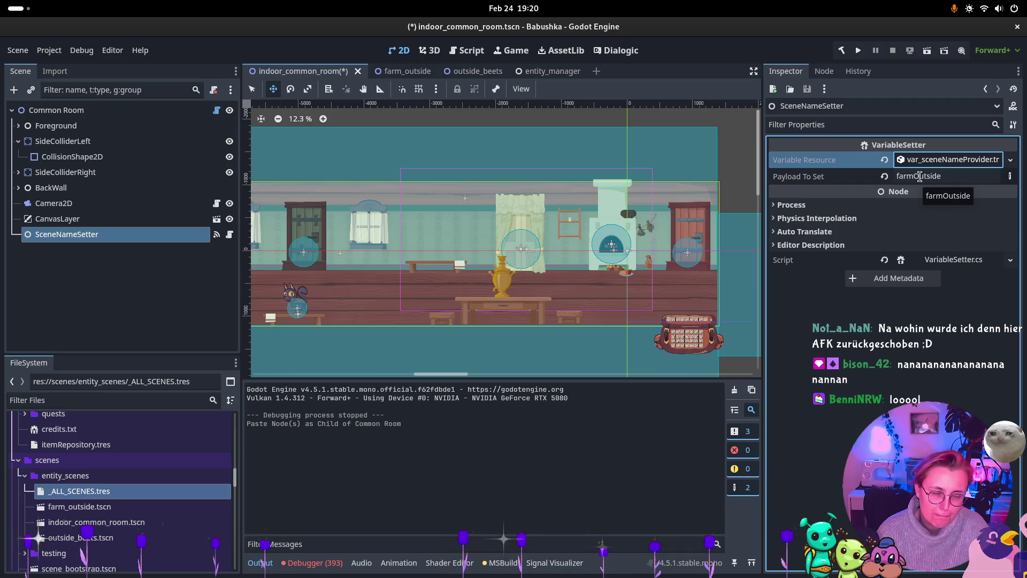
pyautogui.click(947, 260)
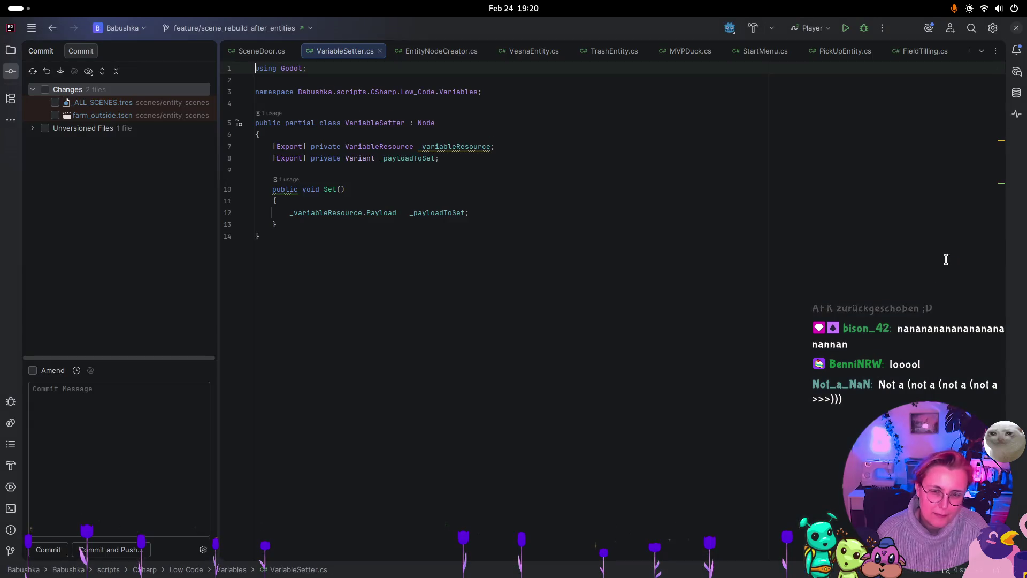
pyautogui.press('super')
pyautogui.click(746, 291)
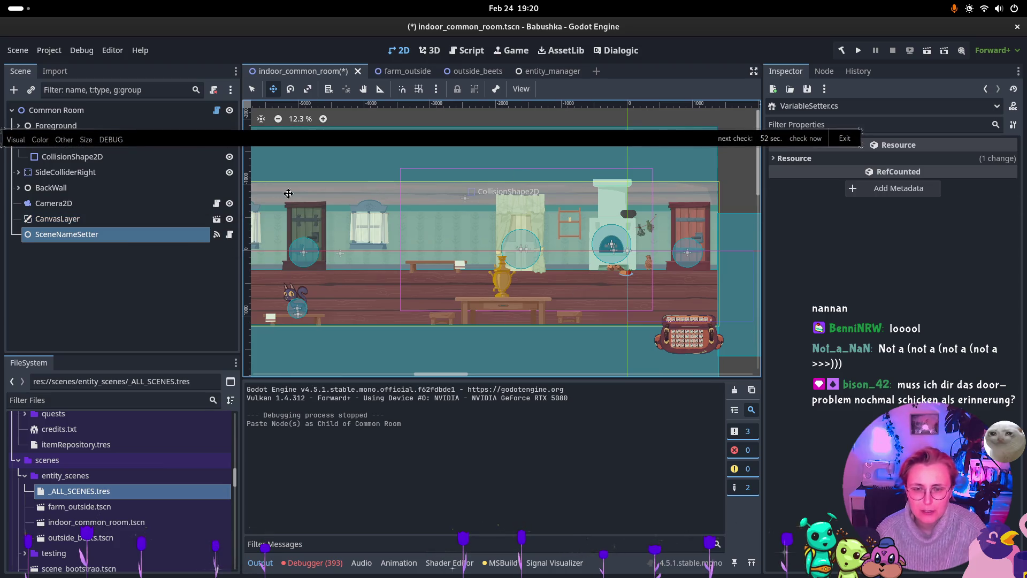
pyautogui.press('super')
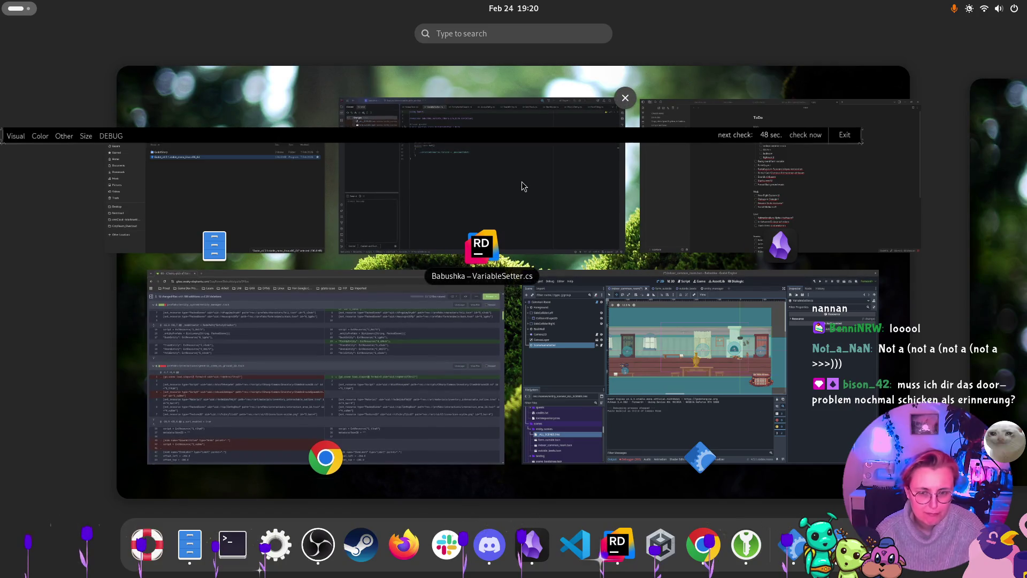
pyautogui.click(556, 353)
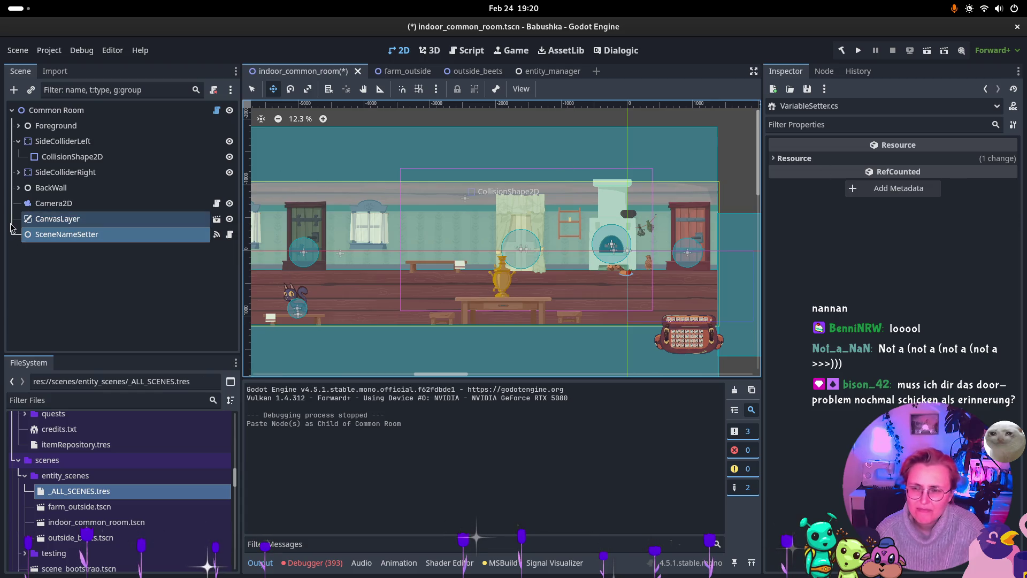
# Save indoor_common_room, then check entity_manager's Node Creator and open EntityManager.cs in Rider.
pyautogui.hotkey('ctrl', 's')
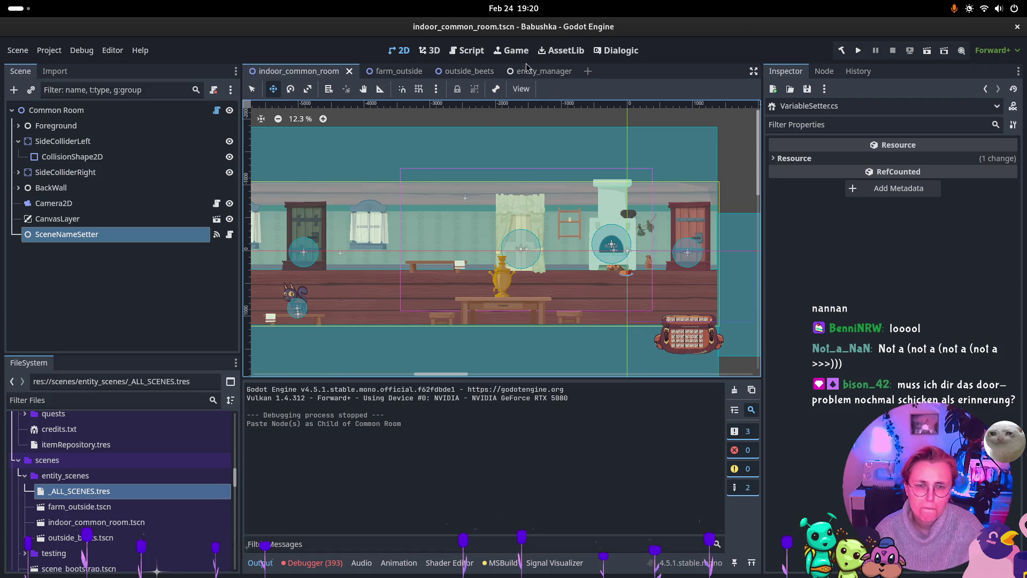
pyautogui.click(538, 72)
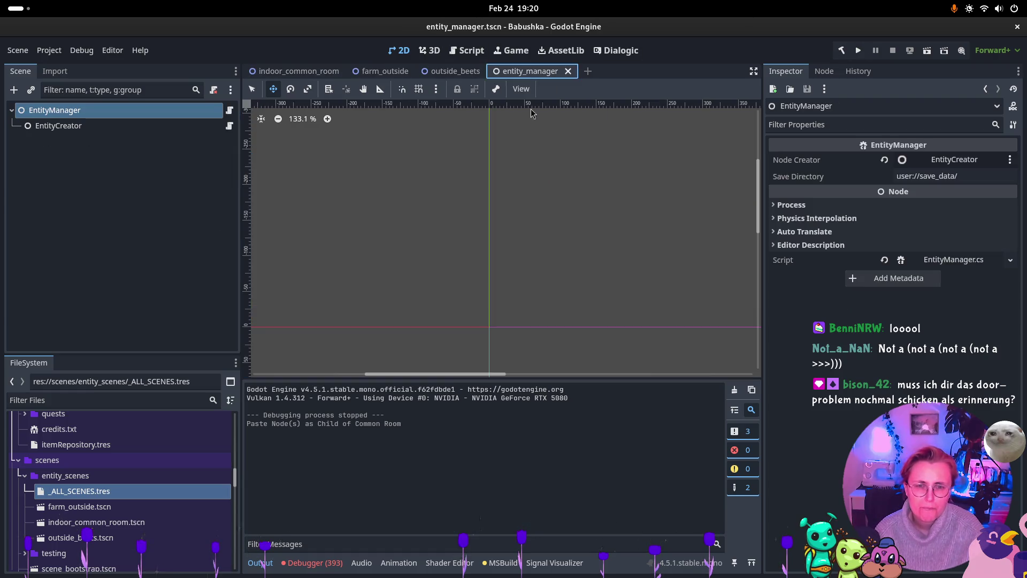
pyautogui.click(956, 159)
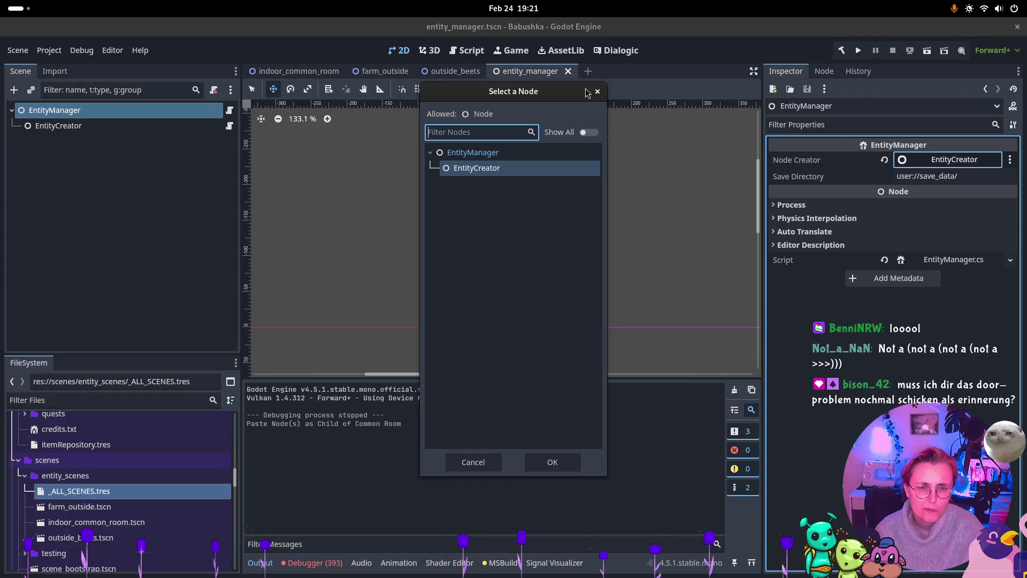
pyautogui.click(597, 92)
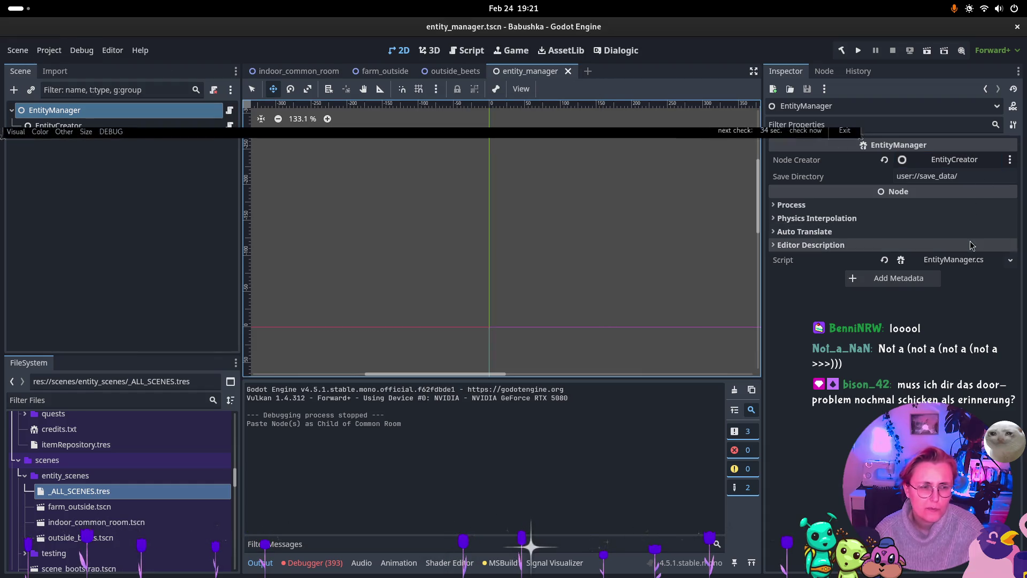
pyautogui.click(953, 259)
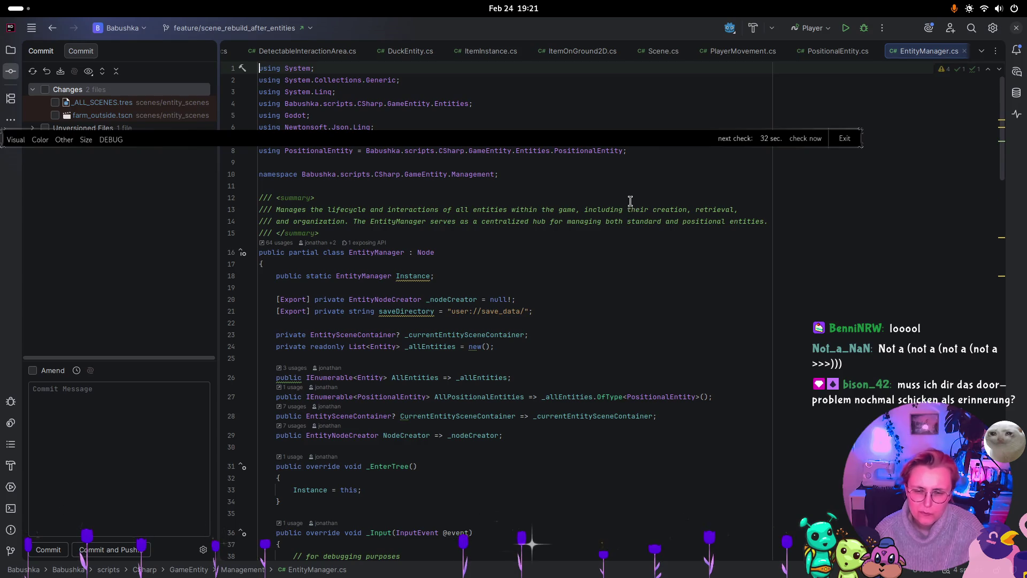
# Jump from the EntitySceneContainer field to its class definition, then view the outside_beets scene.
pyautogui.click(394, 334)
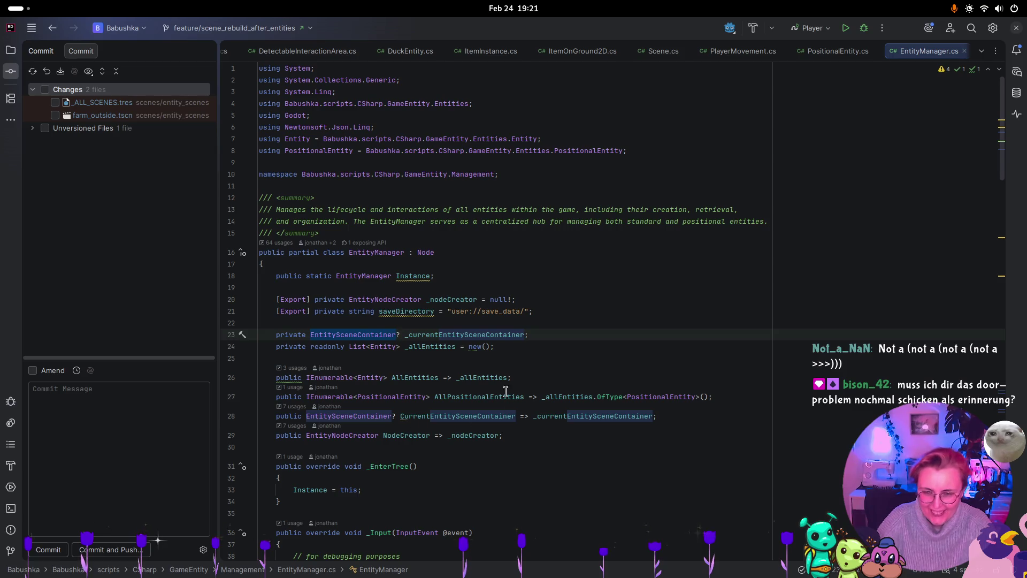
pyautogui.hotkey('ctrl', 'b')
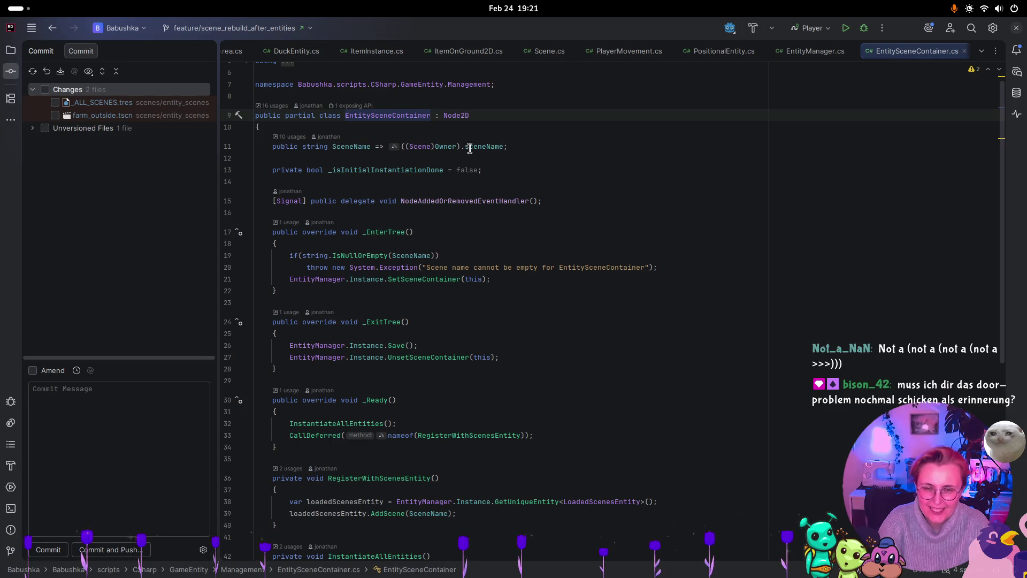
pyautogui.moveTo(422, 282)
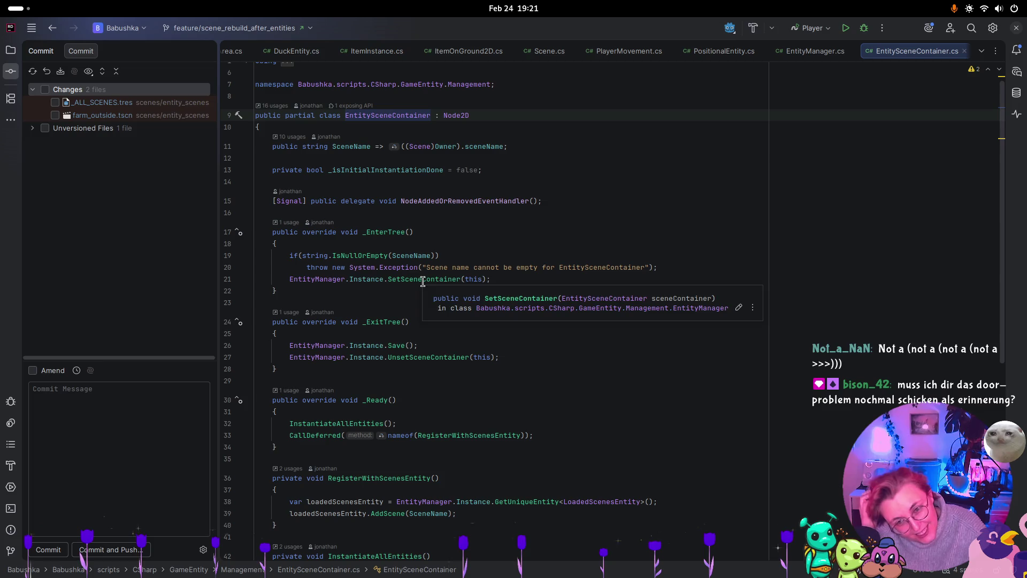
pyautogui.press('super')
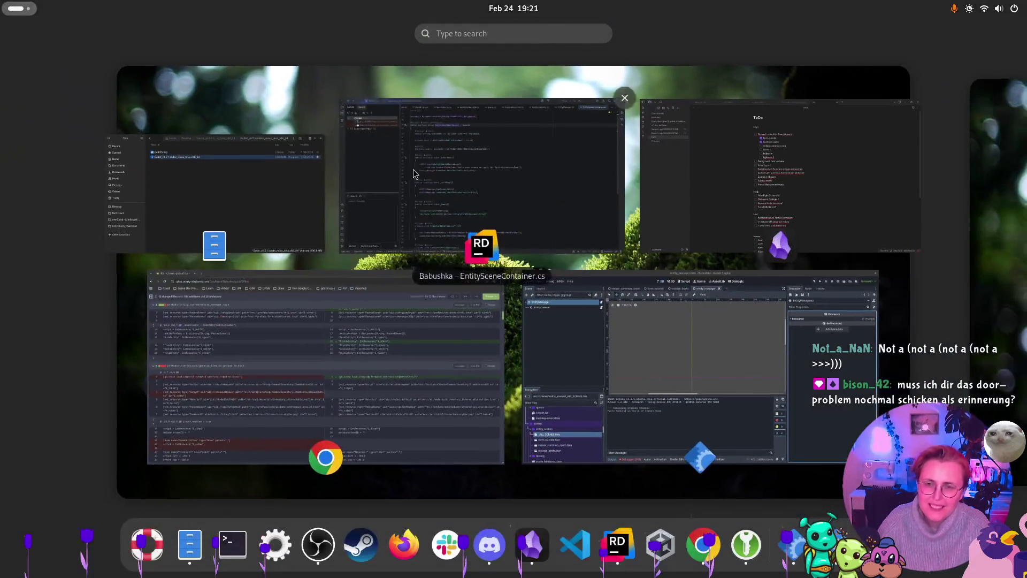
pyautogui.click(300, 342)
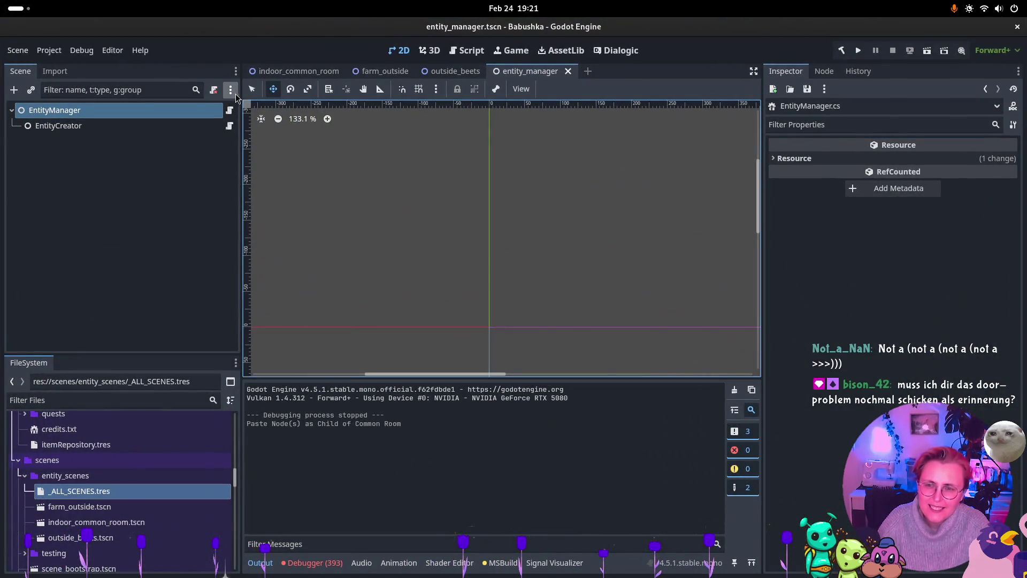
pyautogui.click(464, 72)
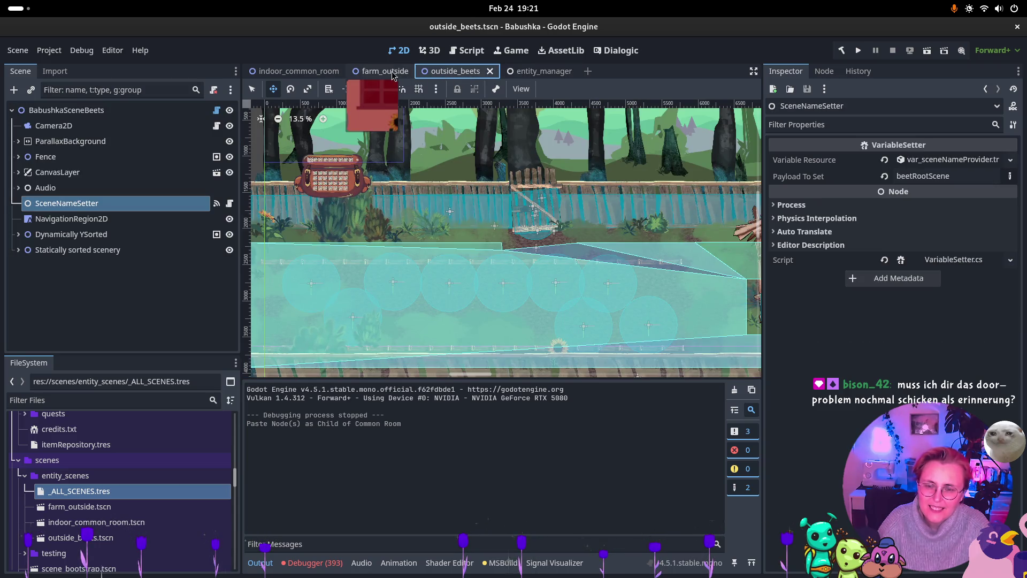
# Copy the EntitySceneContainer class name and focus the farm_outside scene tree filter in Godot.
pyautogui.press('super')
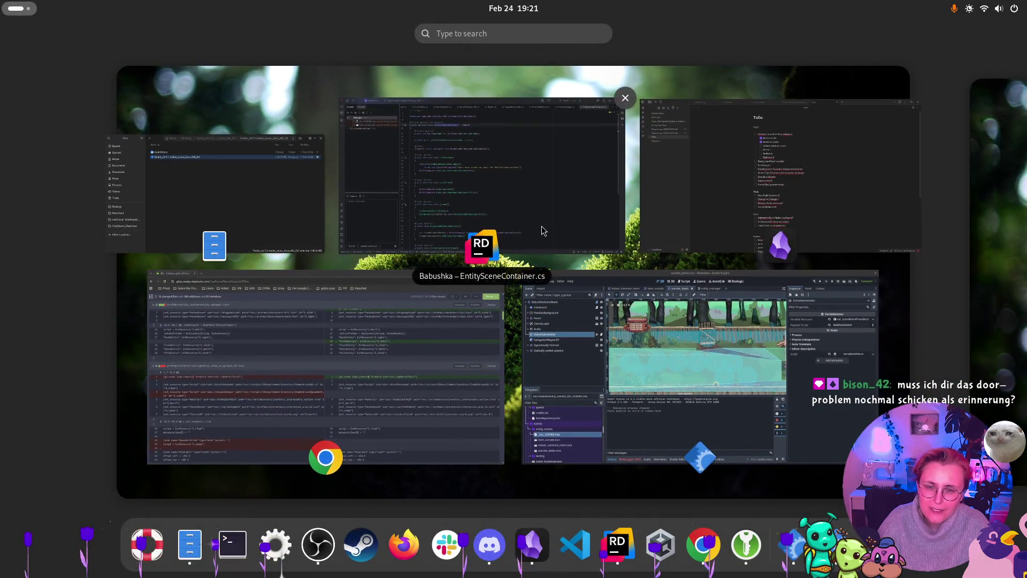
pyautogui.click(542, 231)
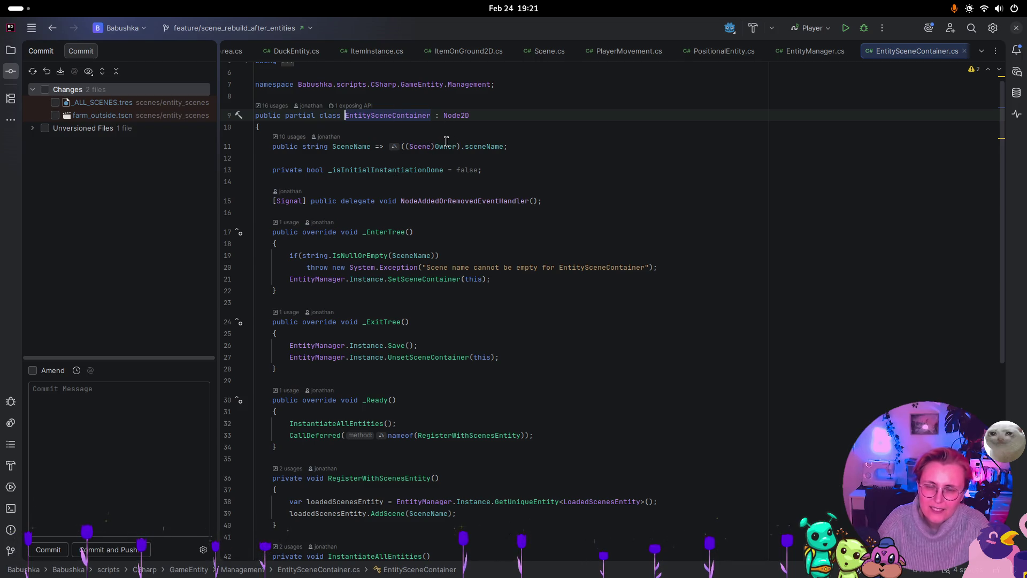
pyautogui.doubleClick(419, 115)
pyautogui.hotkey('ctrl', 'c')
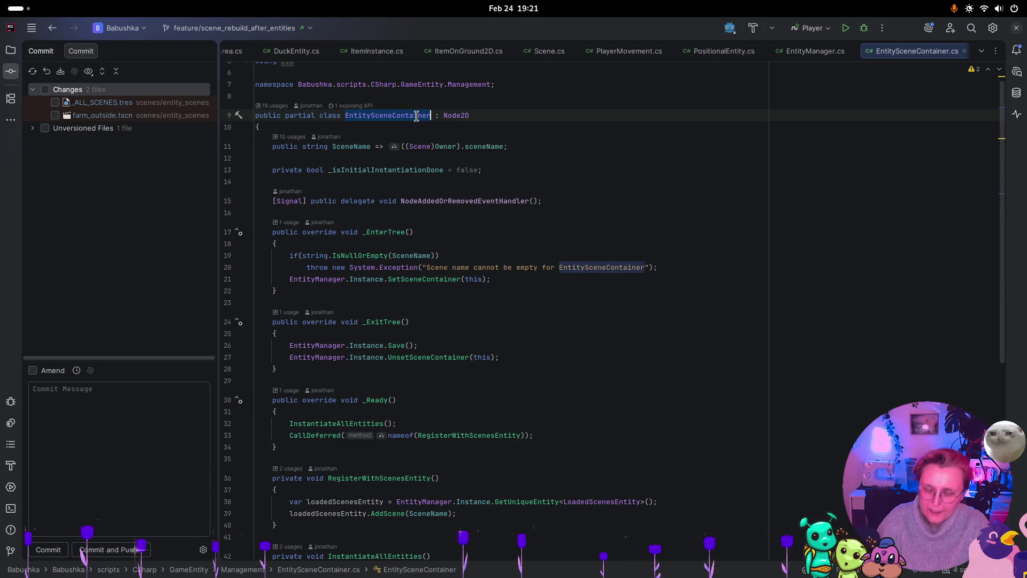
pyautogui.press('super')
pyautogui.click(695, 364)
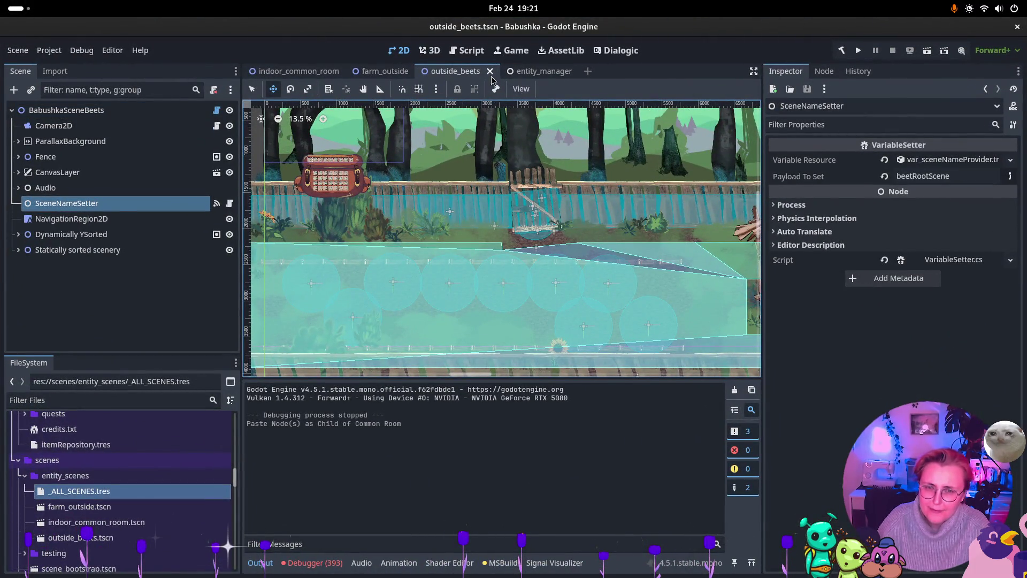
pyautogui.click(384, 71)
pyautogui.click(179, 89)
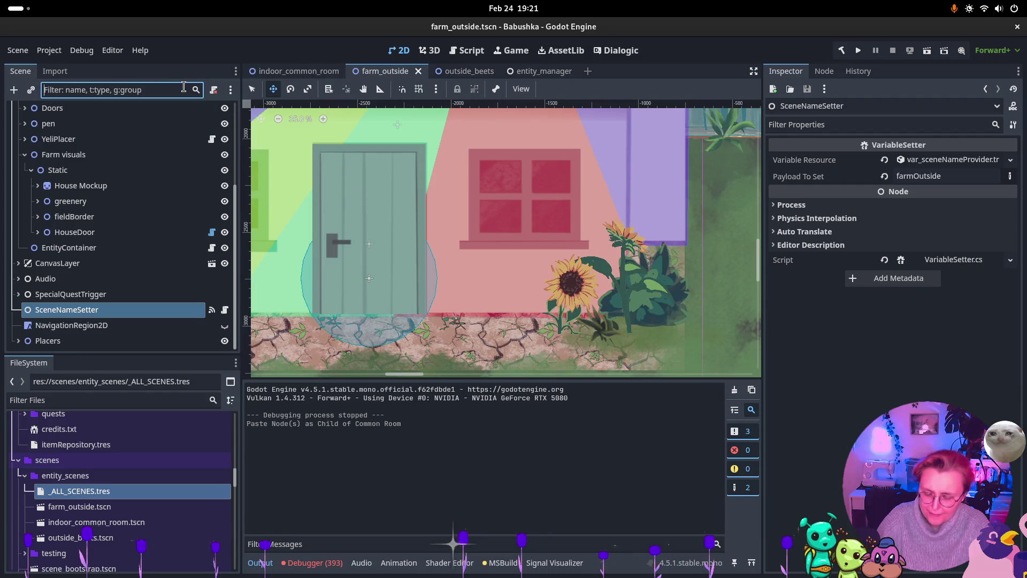
# Filter the scene tree for EntitySceneContainer, clear it, and view Project Settings' Globals autoloads.
pyautogui.hotkey('ctrl', 'v')
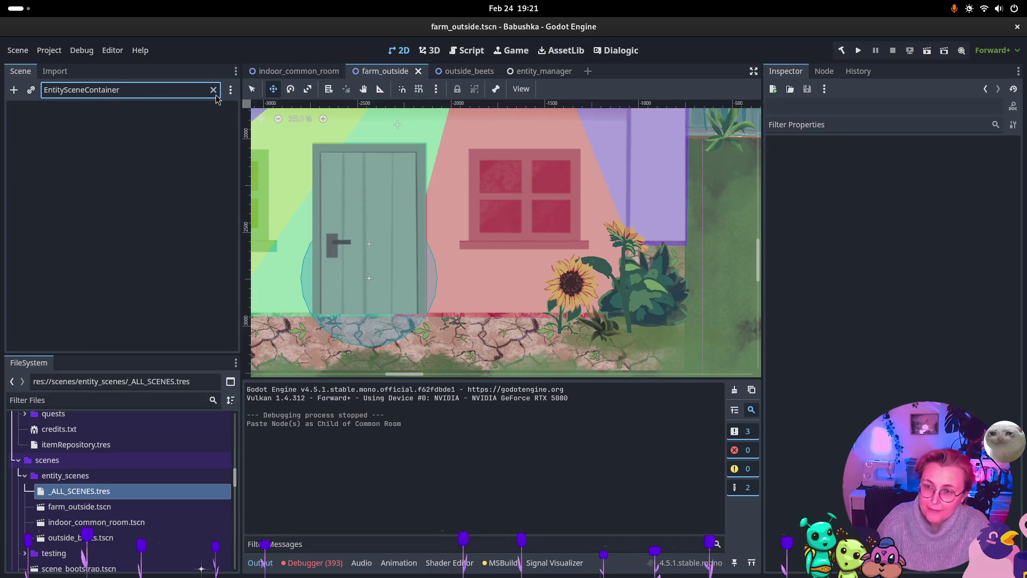
pyautogui.click(214, 92)
pyautogui.click(46, 53)
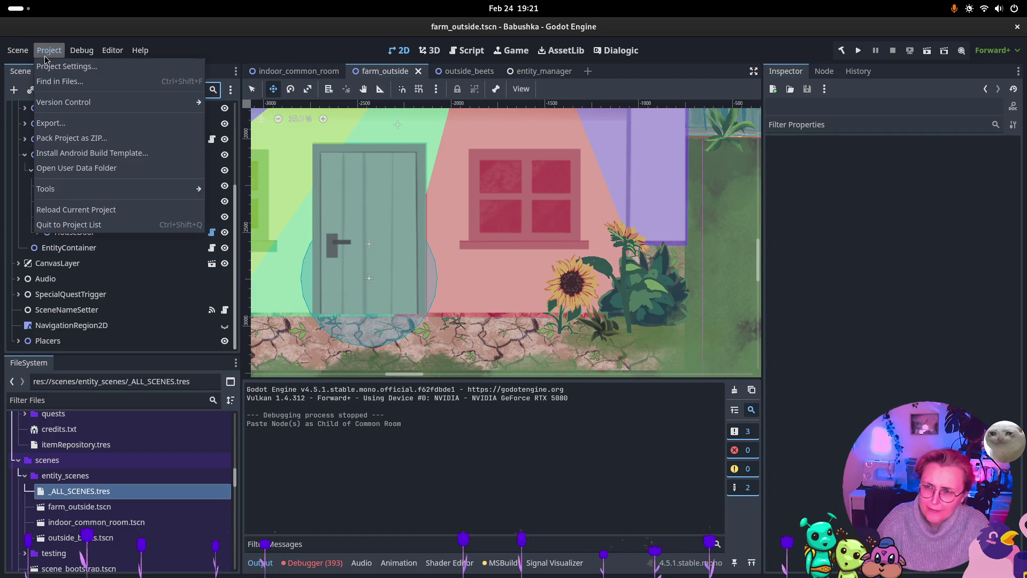
pyautogui.click(67, 67)
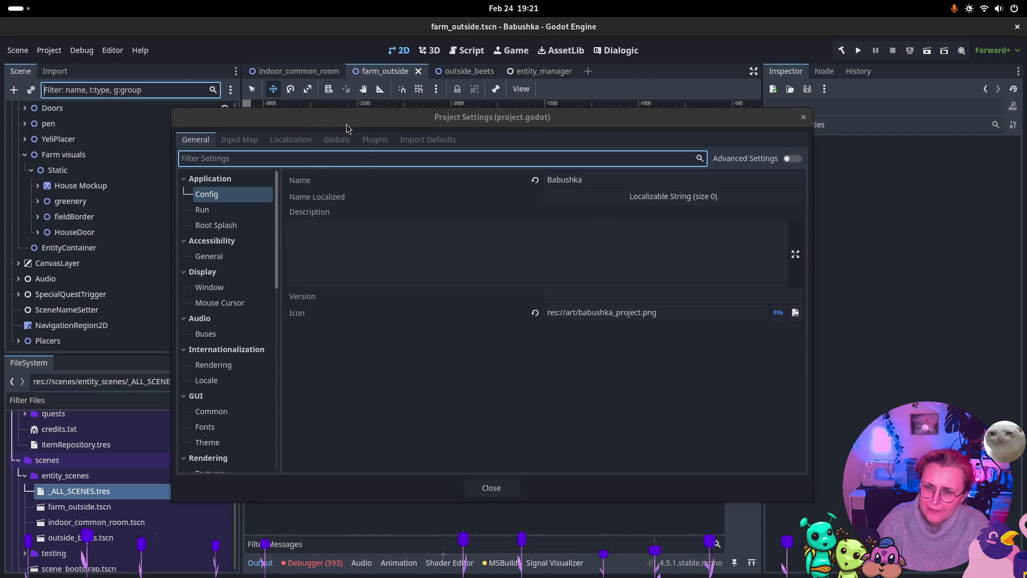
pyautogui.click(330, 140)
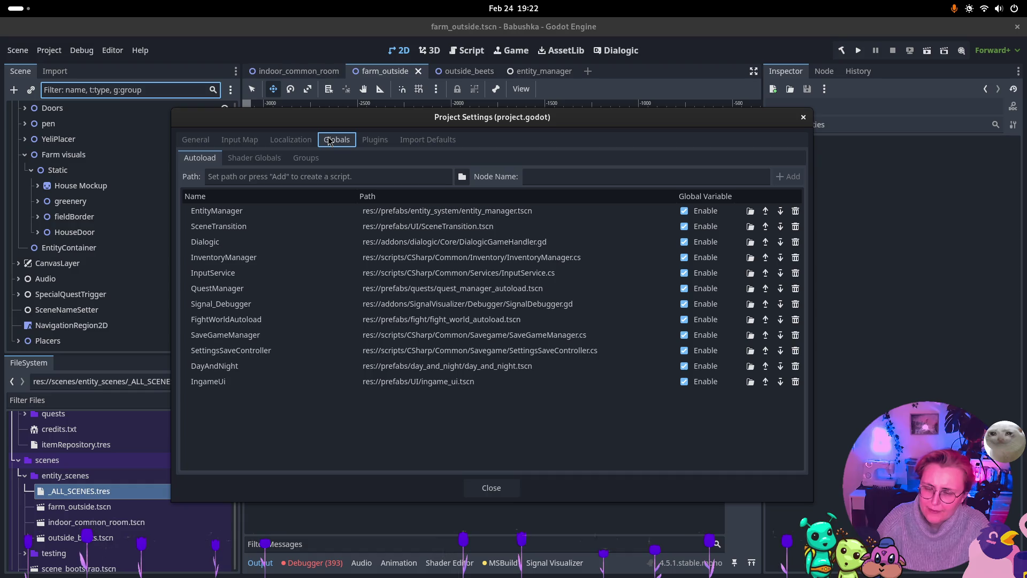
# Open the SceneTransition autoload scene and inspect its SceneManager root referencing _ALL_SCENES.tres.
pyautogui.doubleClick(403, 234)
pyautogui.click(109, 126)
pyautogui.click(118, 110)
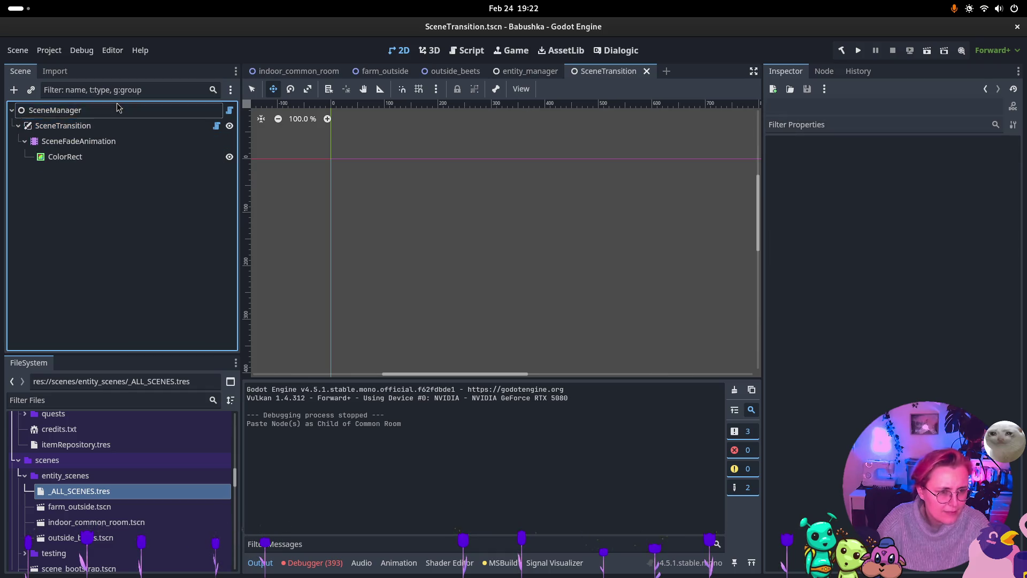
pyautogui.click(118, 109)
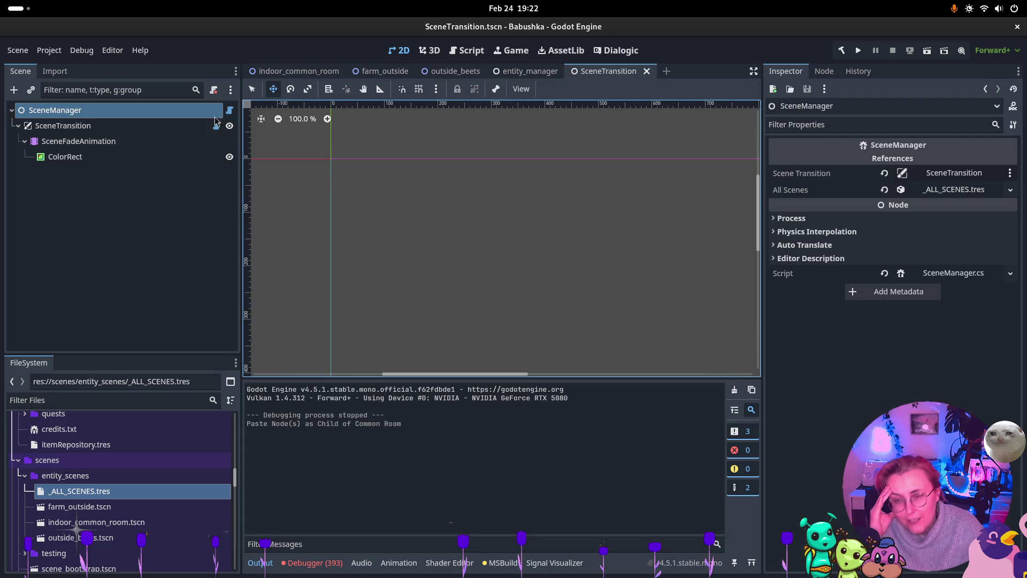
pyautogui.press('super')
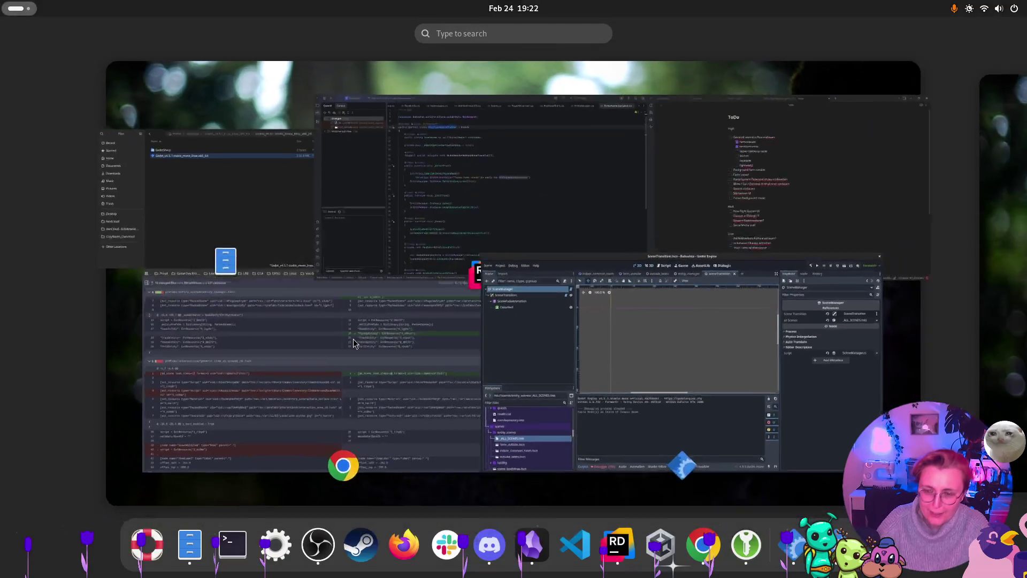
# Go from EntitySceneContainer's usages to its field in EntityManager.cs and scroll down to Save().
pyautogui.click(587, 326)
pyautogui.press('super')
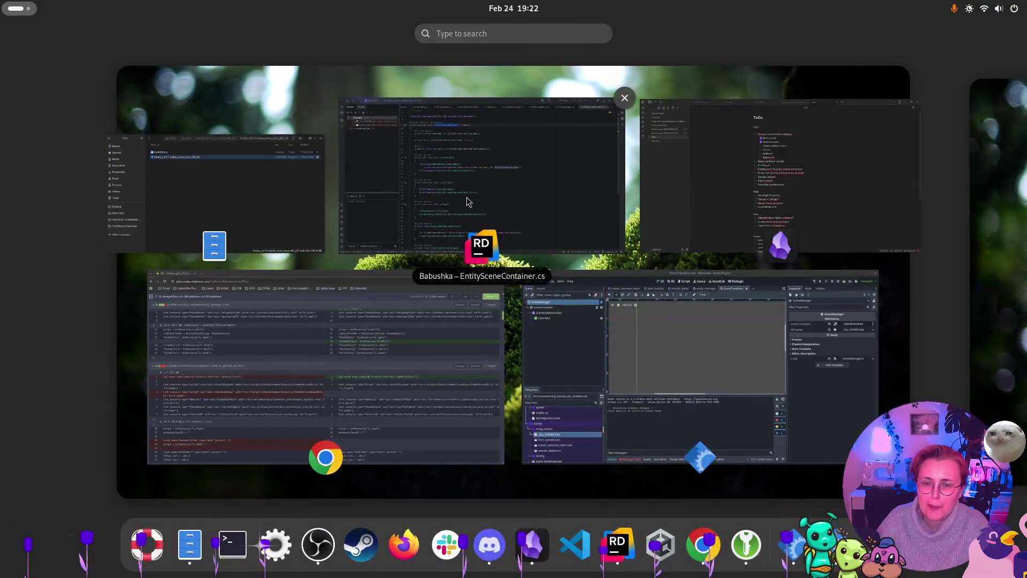
pyautogui.click(487, 178)
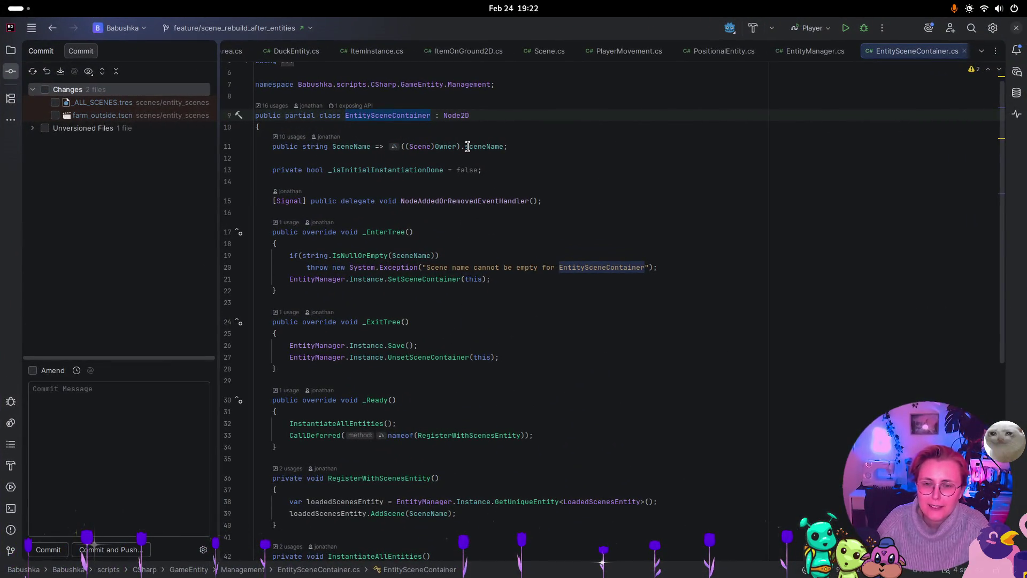
pyautogui.click(275, 106)
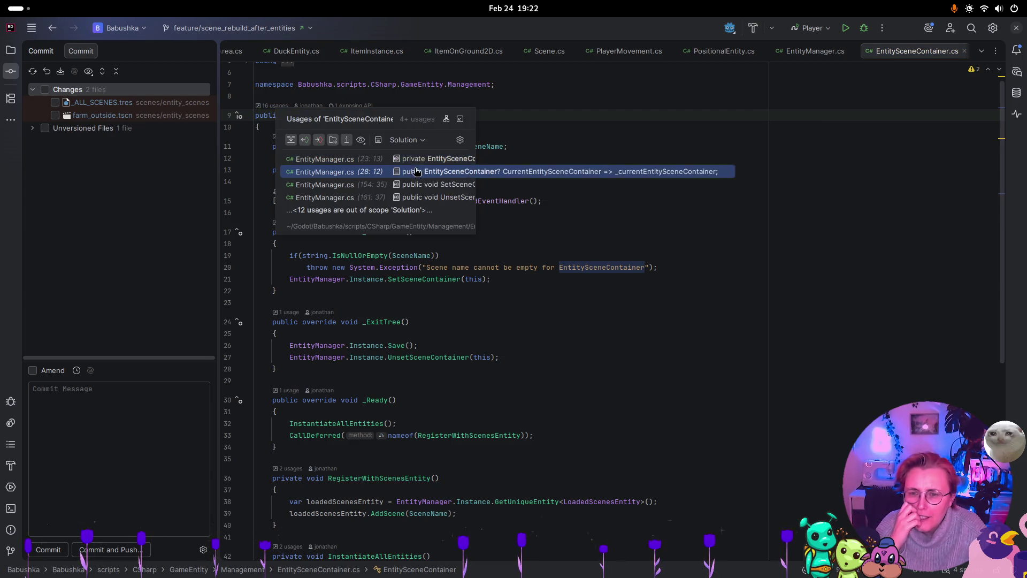
pyautogui.click(438, 158)
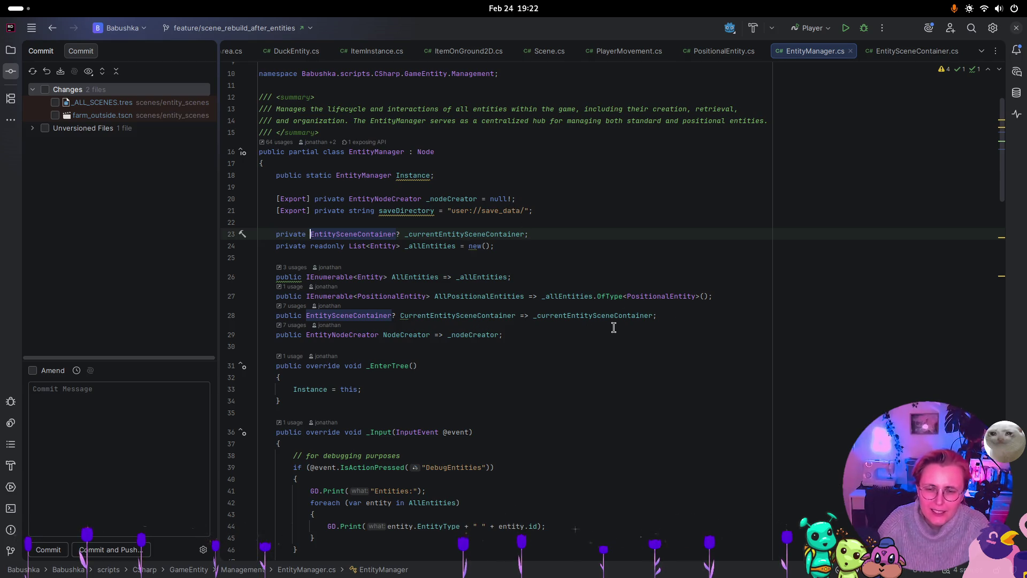
pyautogui.scroll(-1, 600, 319)
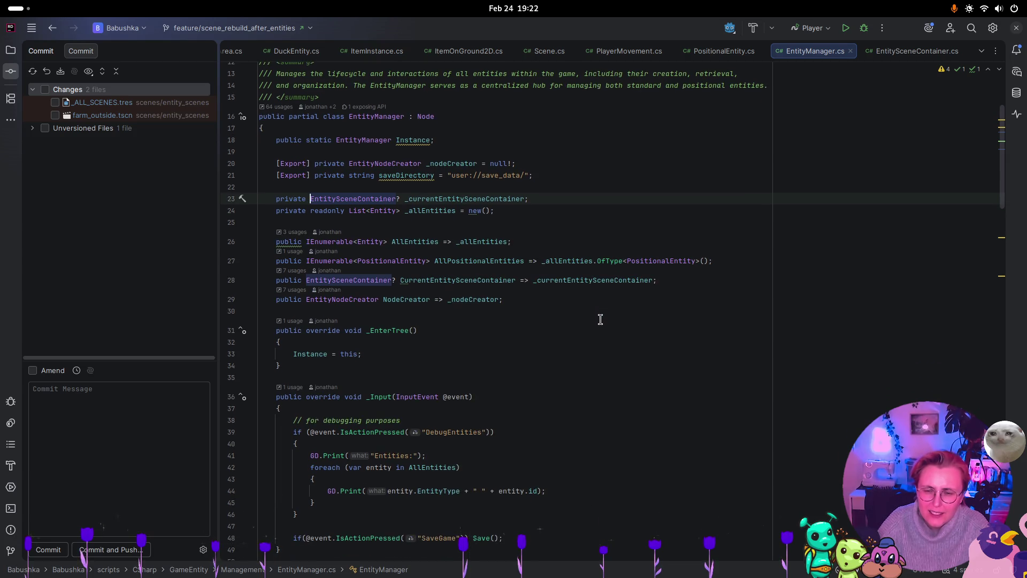
pyautogui.scroll(-10, 594, 305)
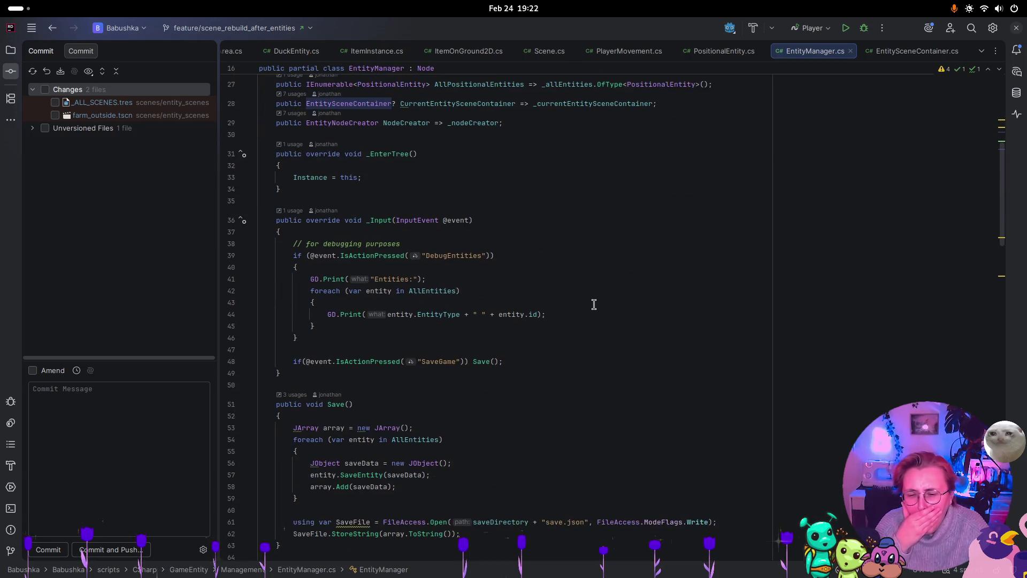